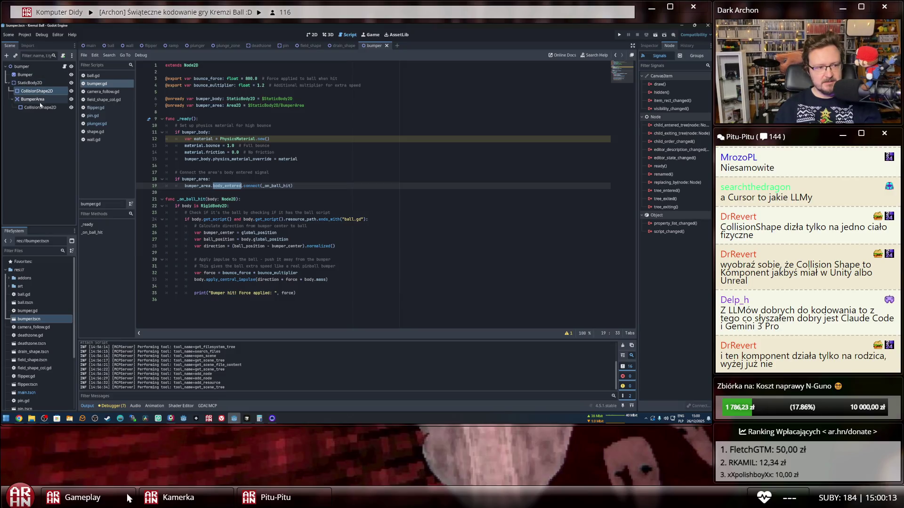
# Show BumperArea's signals and review the bumper_body physics material and bounce lines 13–15
pyautogui.click(32, 99)
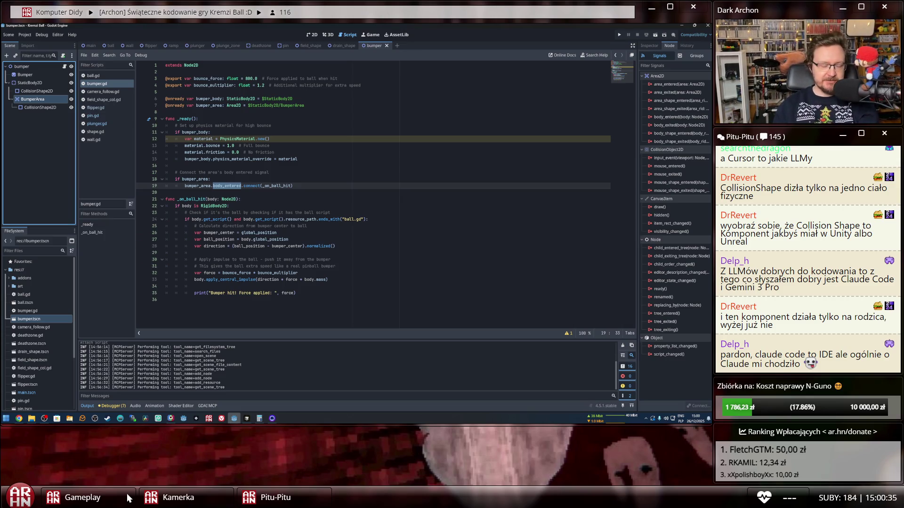
pyautogui.doubleClick(242, 159)
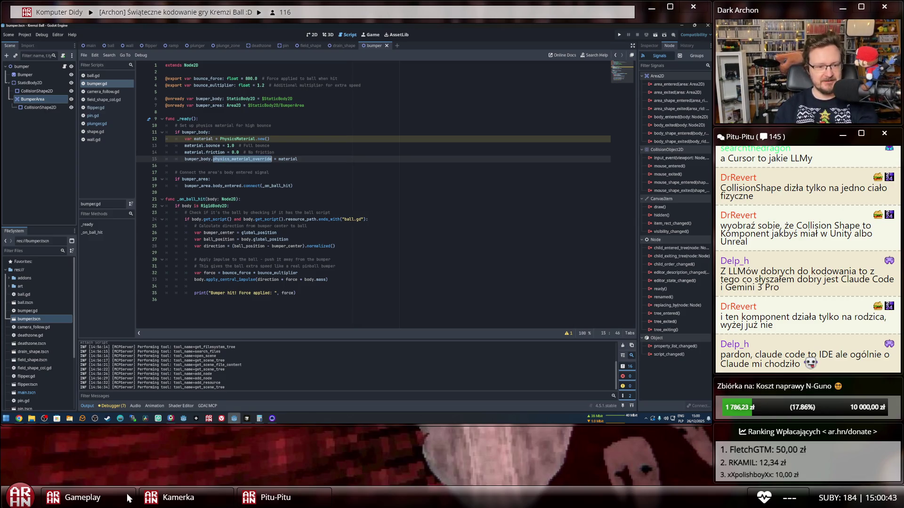
pyautogui.doubleClick(288, 159)
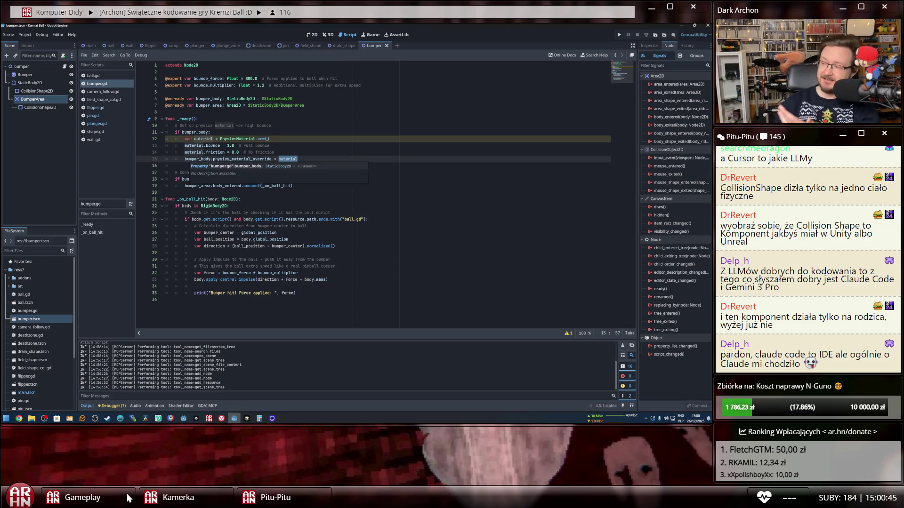
pyautogui.click(192, 159)
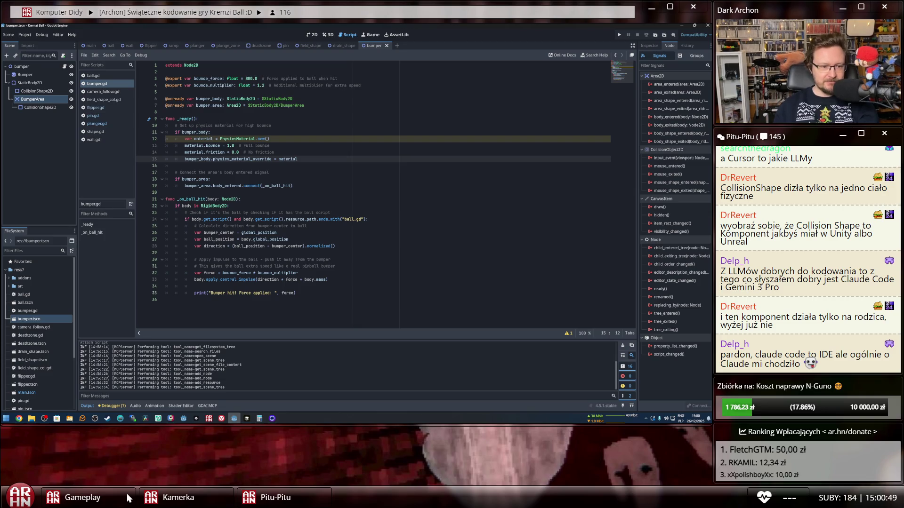
pyautogui.click(220, 146)
# Trace the body_entered signal on line 19 to the _on_ball_hit function definition
pyautogui.click(211, 185)
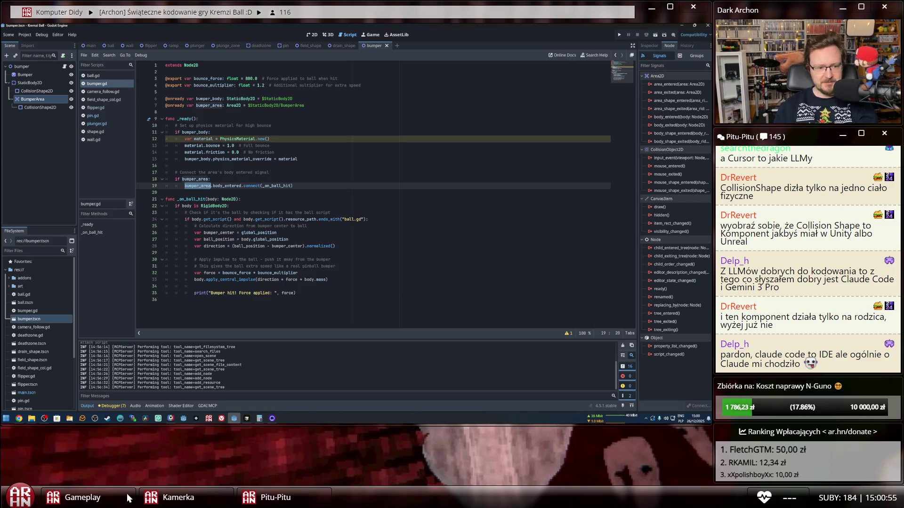
pyautogui.doubleClick(190, 199)
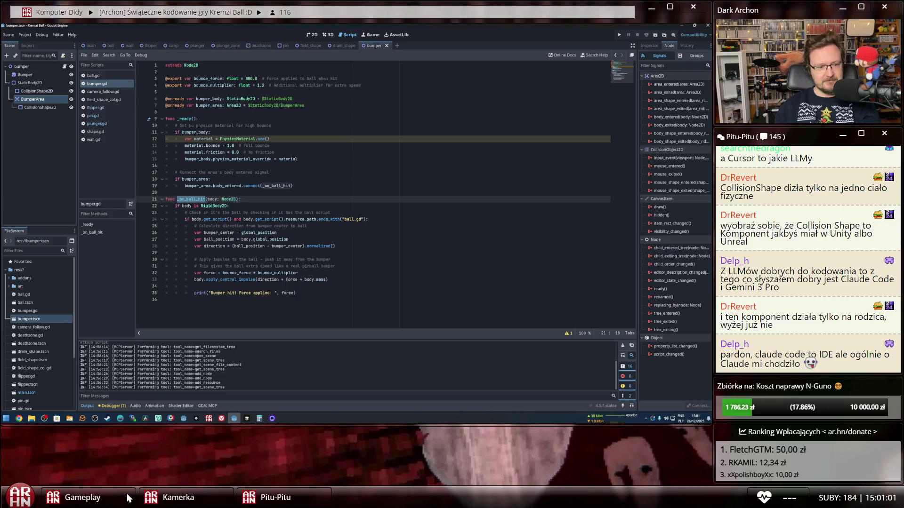
pyautogui.doubleClick(227, 186)
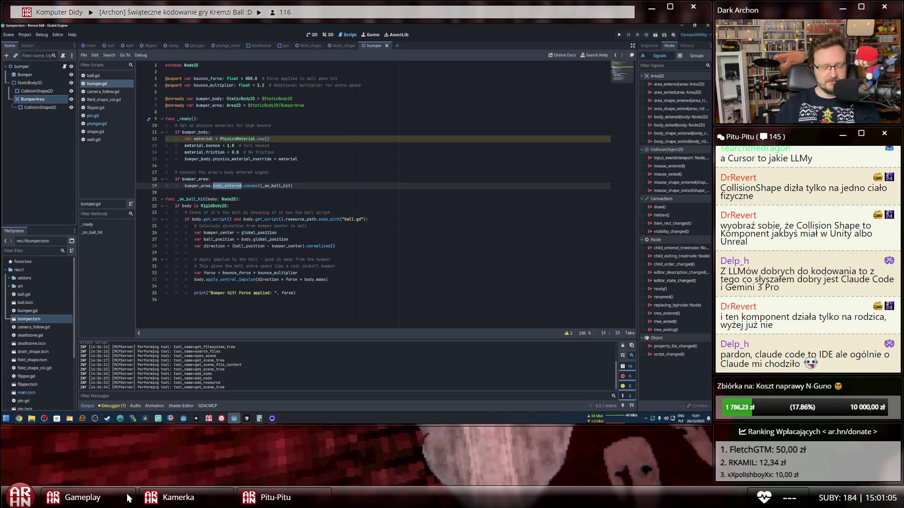
pyautogui.doubleClick(227, 185)
pyautogui.moveTo(262, 185); pyautogui.dragTo(291, 185)
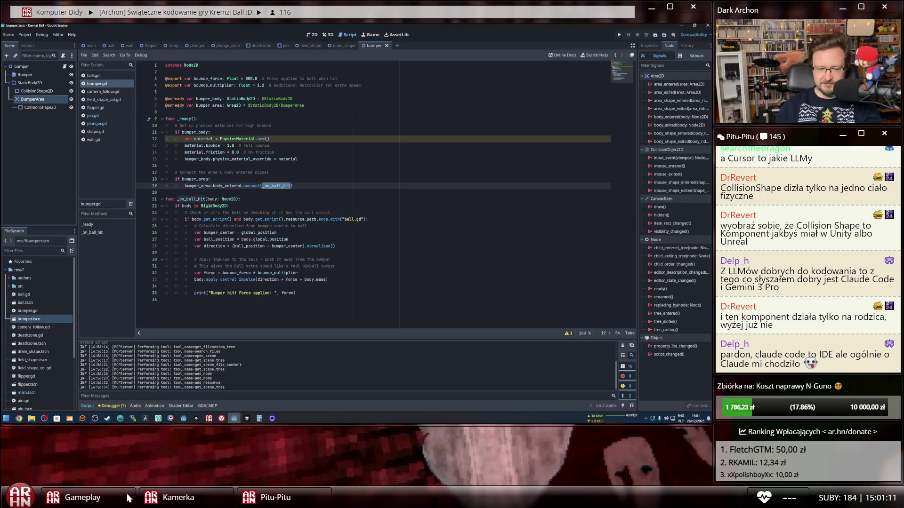
pyautogui.press('F3')
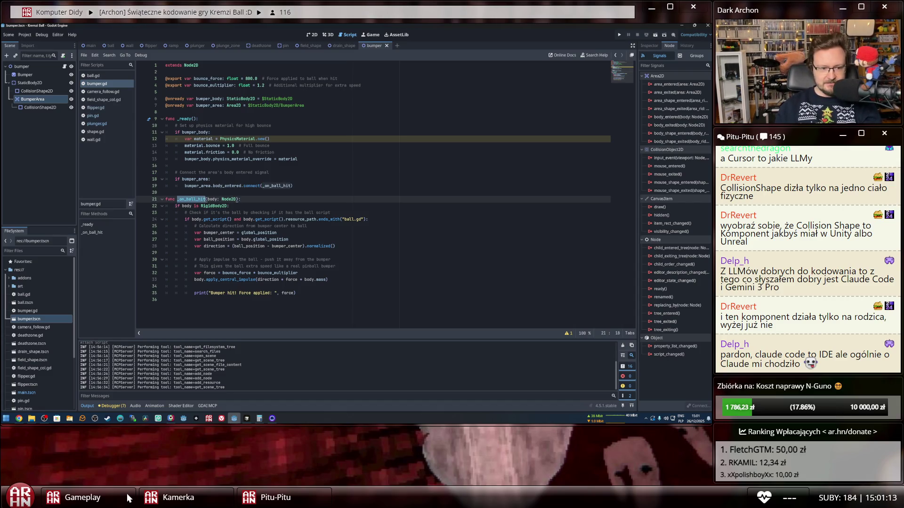
pyautogui.press('Down')
pyautogui.press('Down')
pyautogui.press('Down')
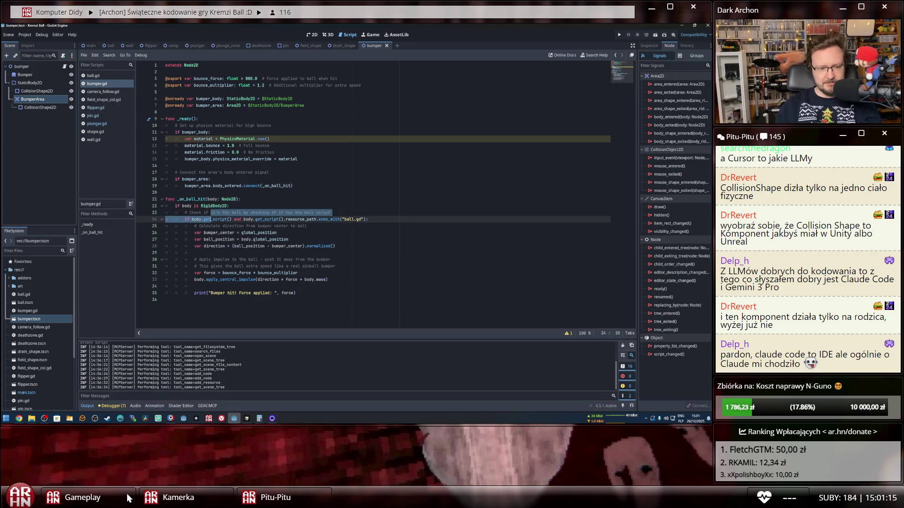
# Review the RigidBody2D check and the ball.gd get_script check on lines 22–24
pyautogui.click(191, 205)
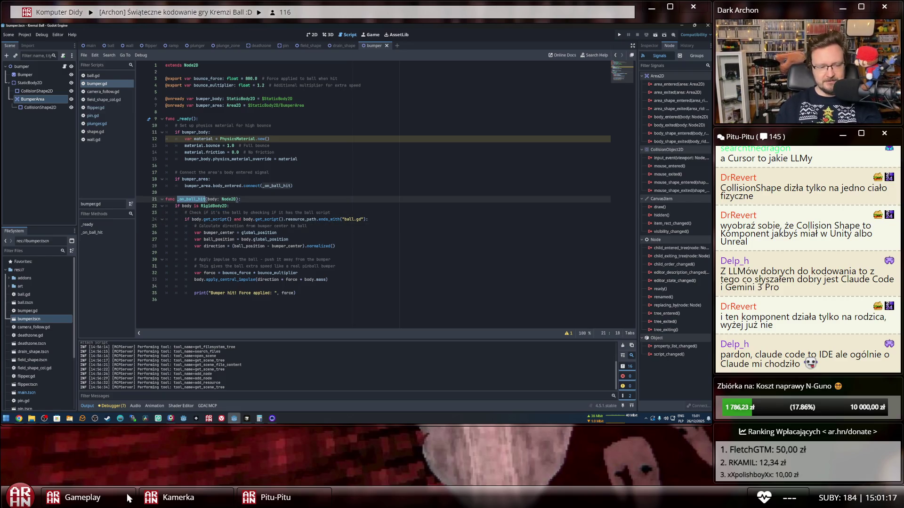
pyautogui.press('Home')
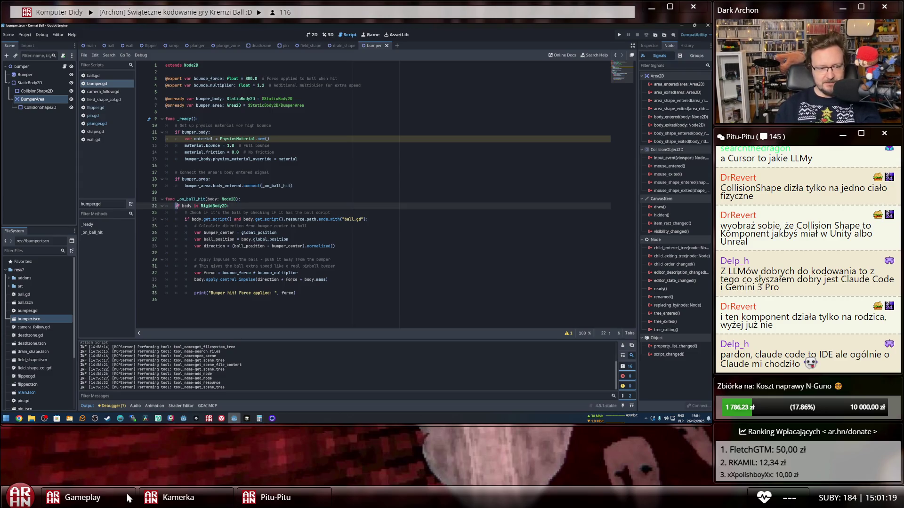
pyautogui.hotkey('shift', 'End')
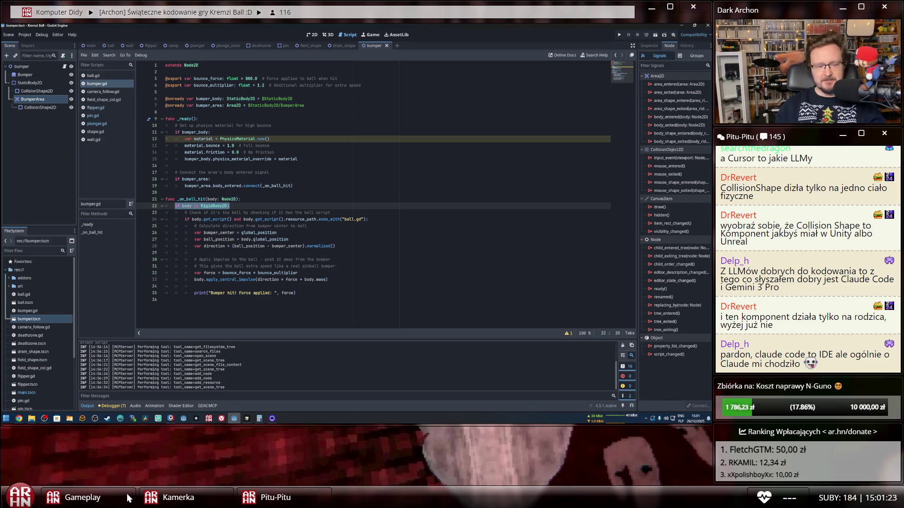
pyautogui.doubleClick(215, 219)
pyautogui.doubleClick(348, 219)
pyautogui.click(349, 219)
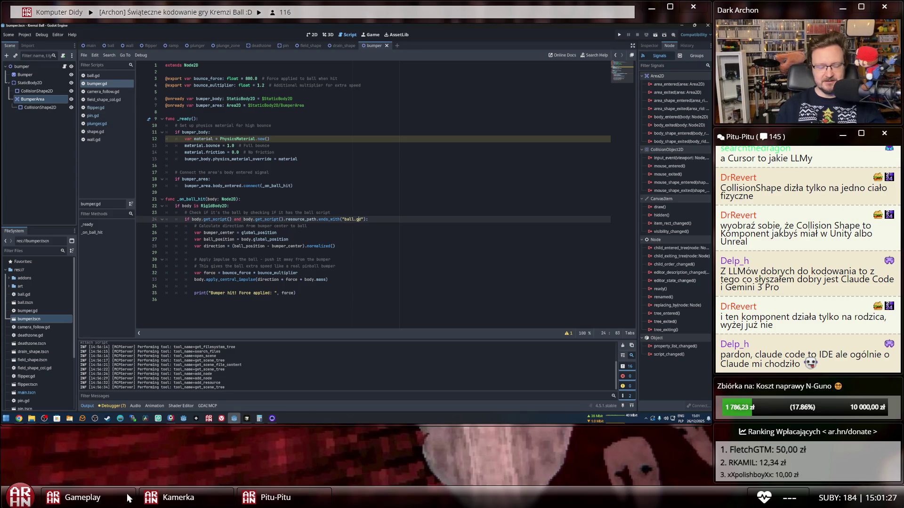
pyautogui.doubleClick(349, 219)
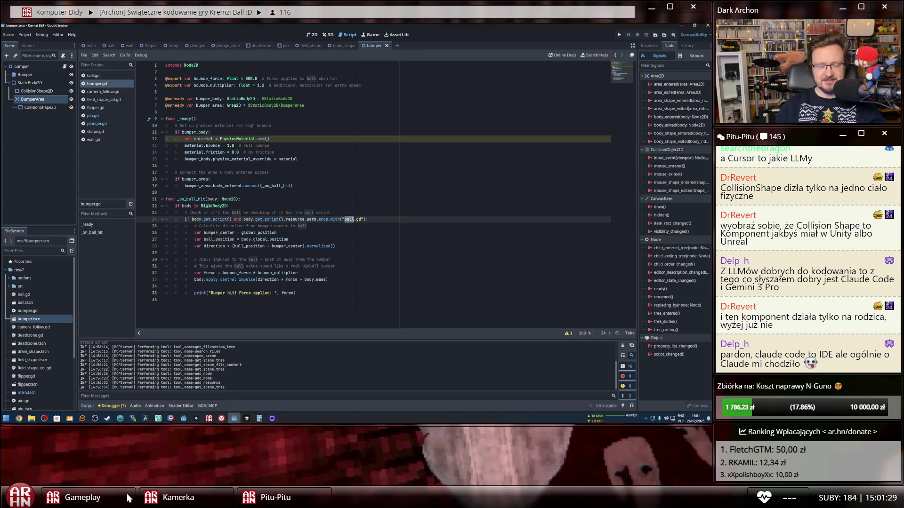
pyautogui.click(361, 219)
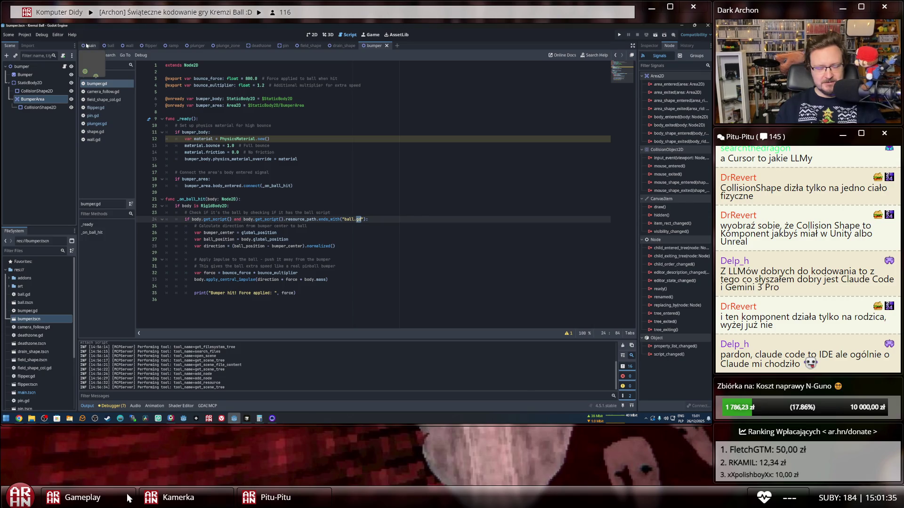
pyautogui.click(86, 46)
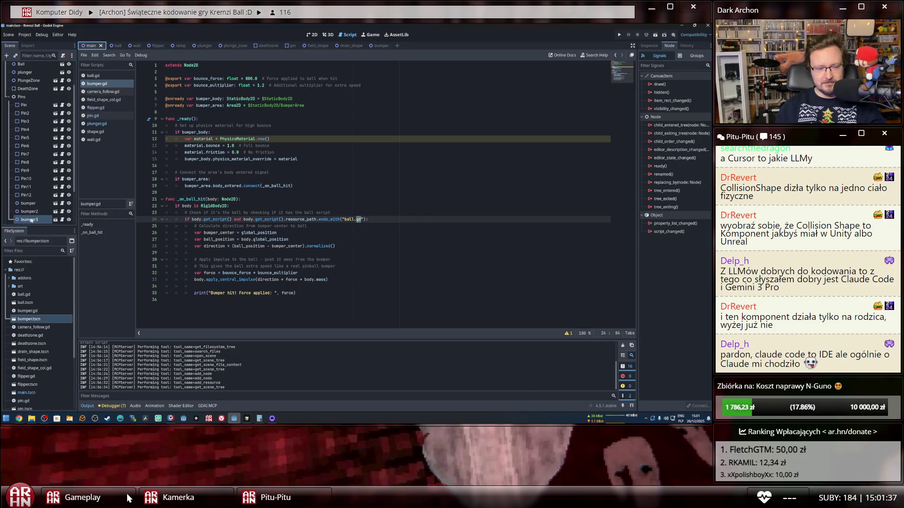
pyautogui.scroll(5, 25, 217)
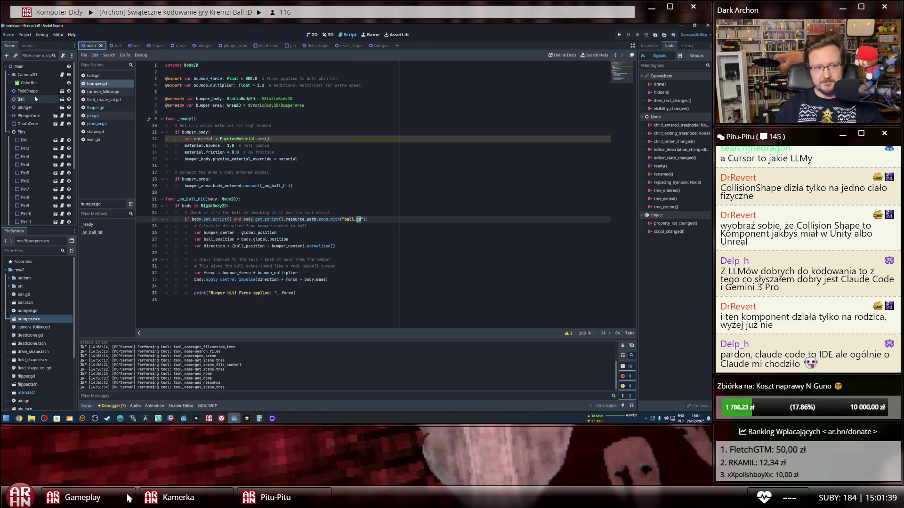
pyautogui.click(379, 47)
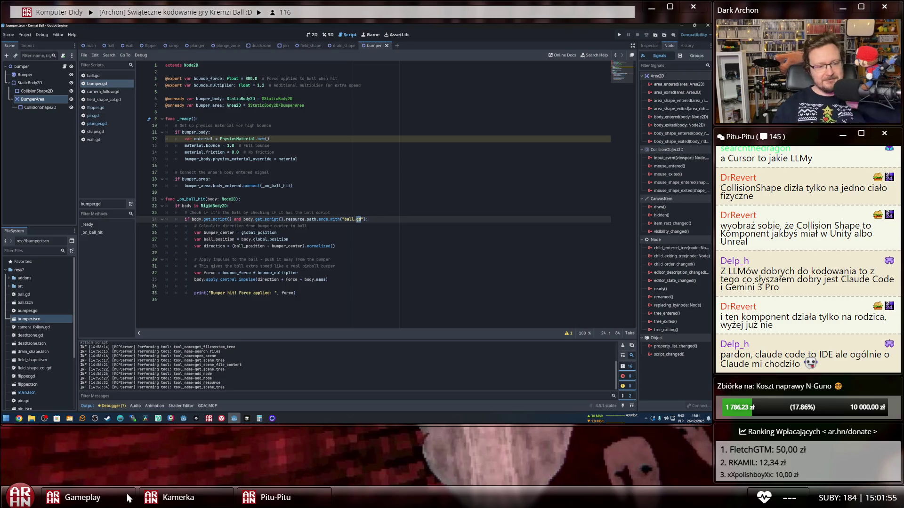
pyautogui.doubleClick(233, 225)
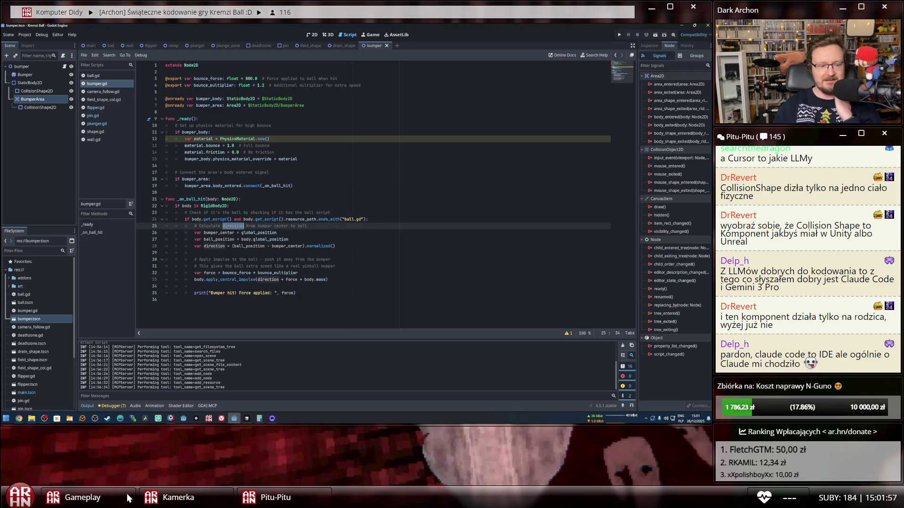
pyautogui.doubleClick(219, 233)
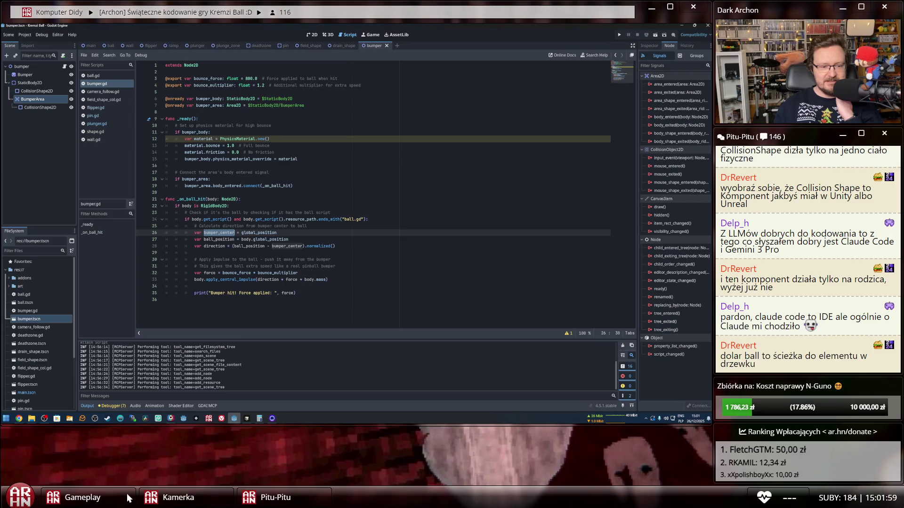
pyautogui.doubleClick(218, 239)
pyautogui.doubleClick(214, 246)
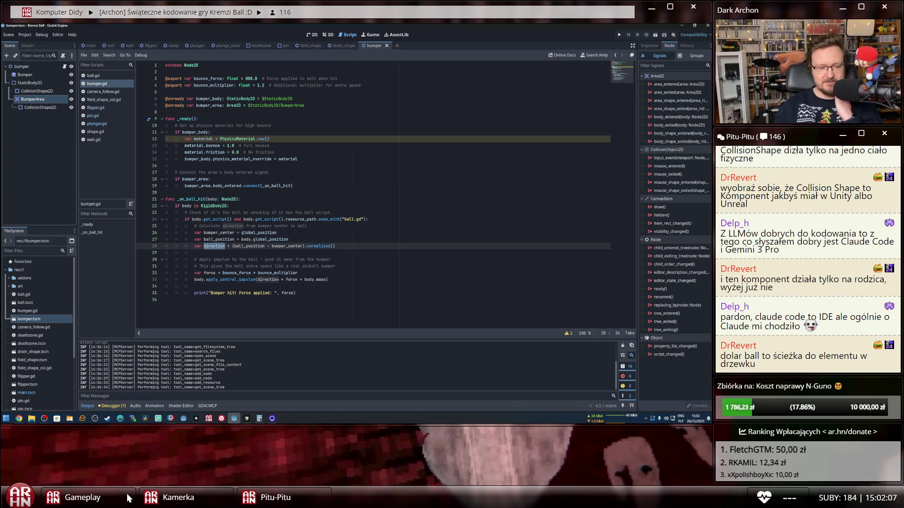
pyautogui.moveTo(195, 260); pyautogui.dragTo(335, 266)
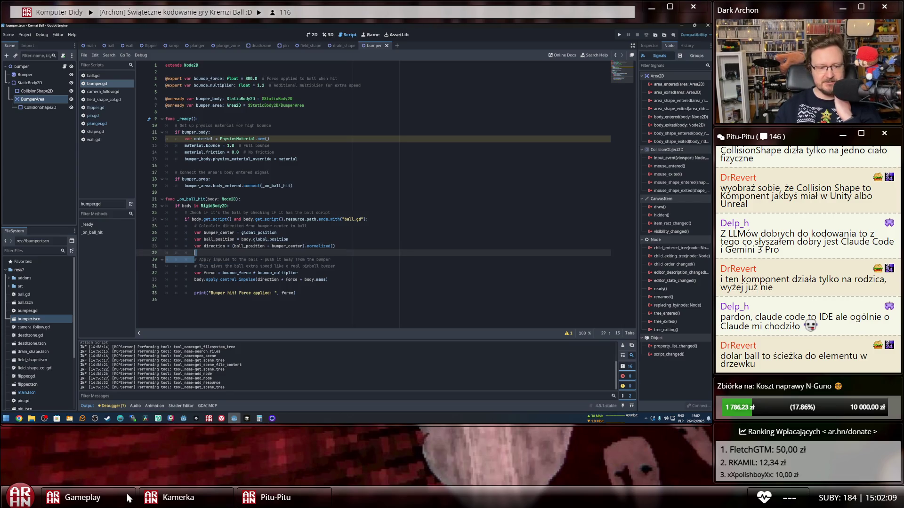
pyautogui.click(336, 266)
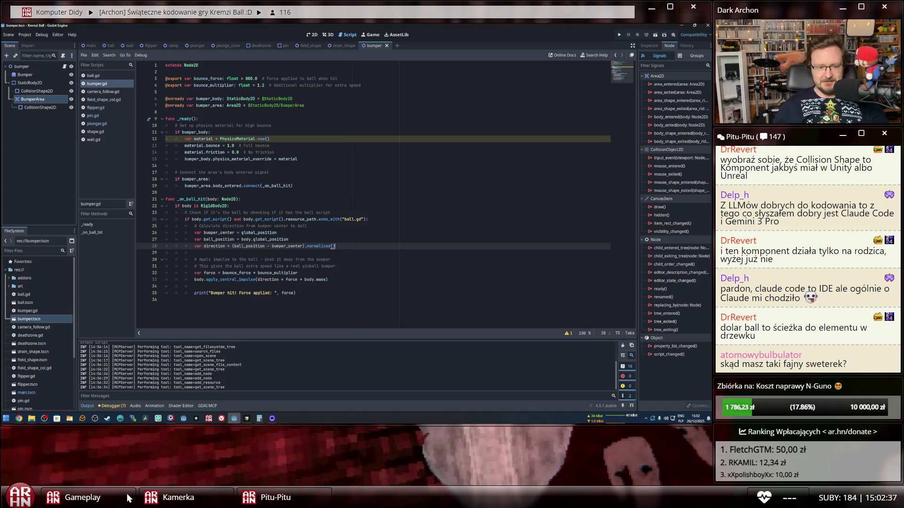
pyautogui.click(219, 280)
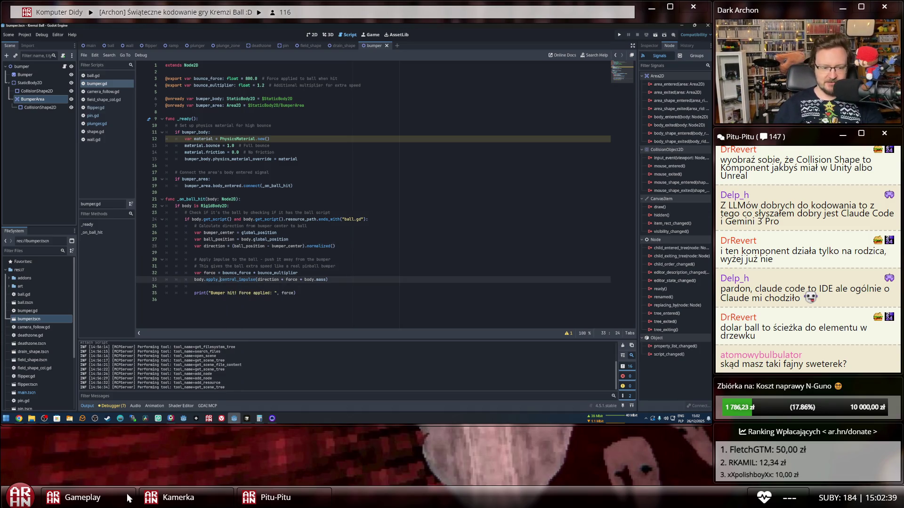
# Review the apply_central_impulse call, bounce_multiplier and the ball.gd check in bumper.gd
pyautogui.doubleClick(230, 279)
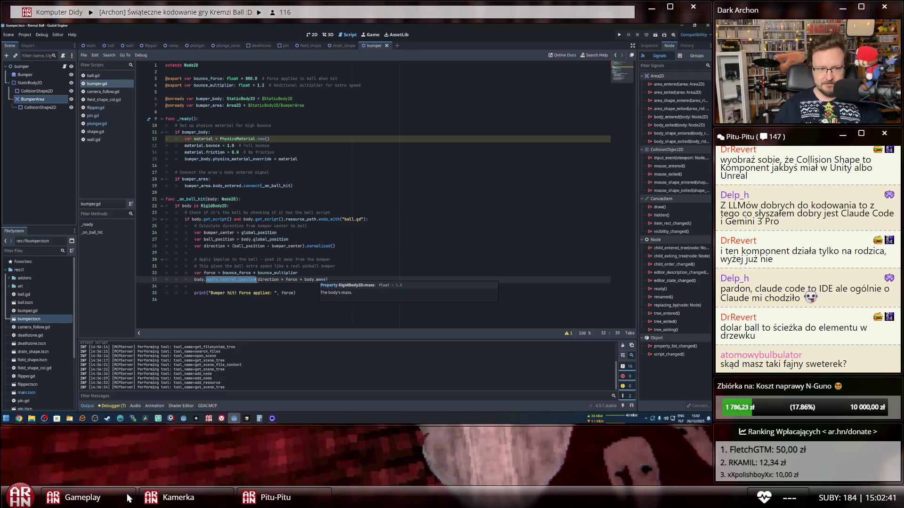
pyautogui.doubleClick(278, 273)
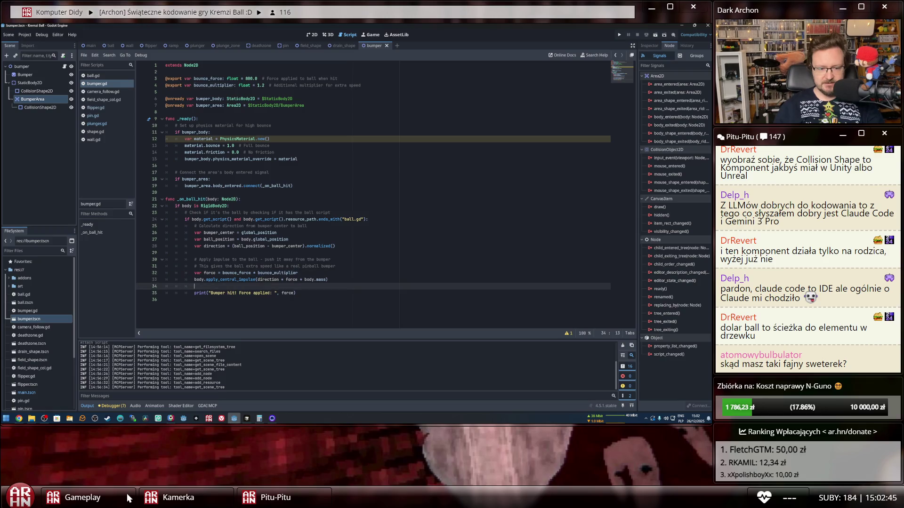
pyautogui.click(194, 286)
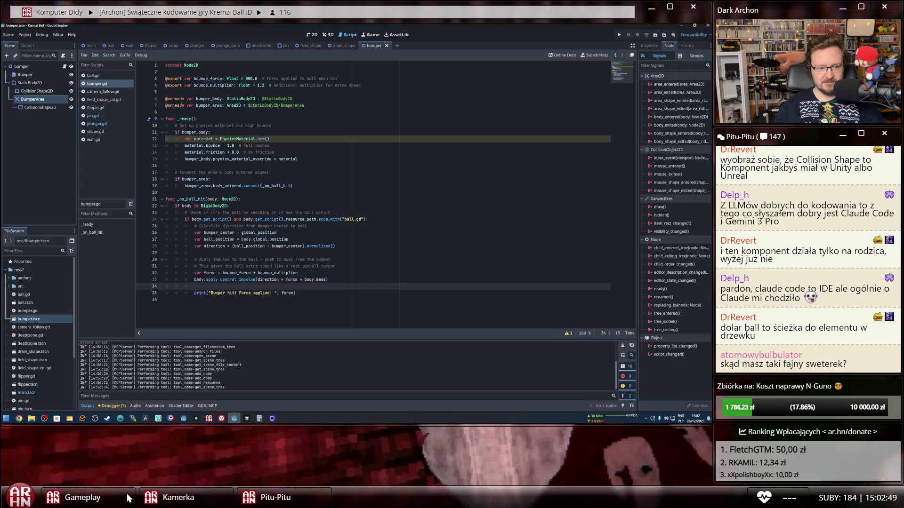
pyautogui.moveTo(192, 219); pyautogui.dragTo(368, 220)
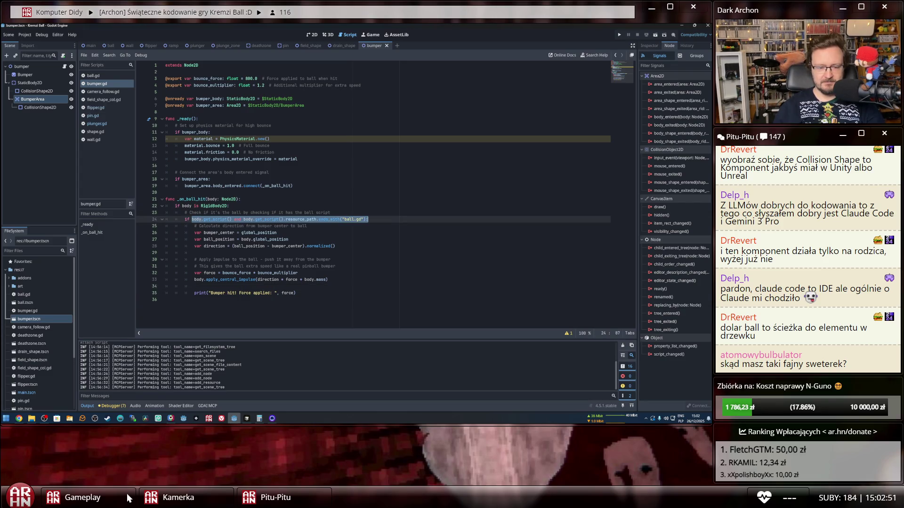
pyautogui.click(306, 226)
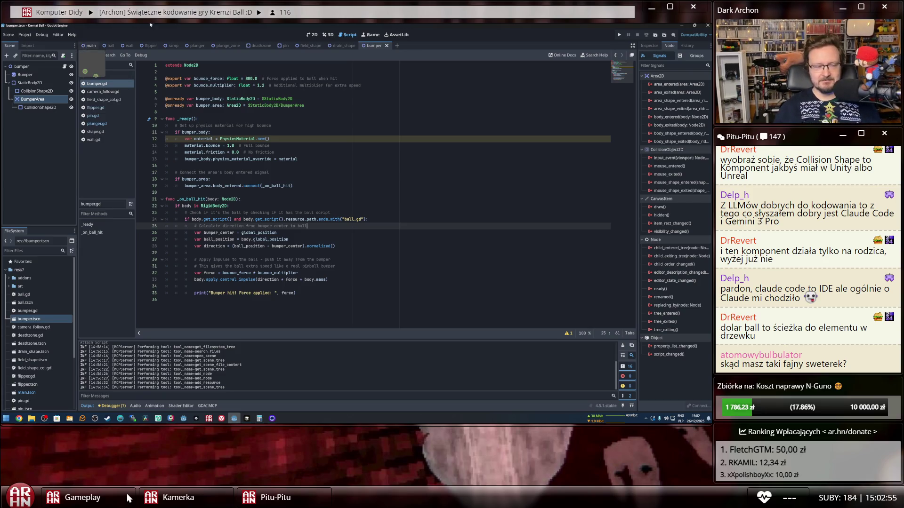
# Save the main pinball scene and launch the game from it
pyautogui.click(91, 46)
pyautogui.hotkey('ctrl', 's')
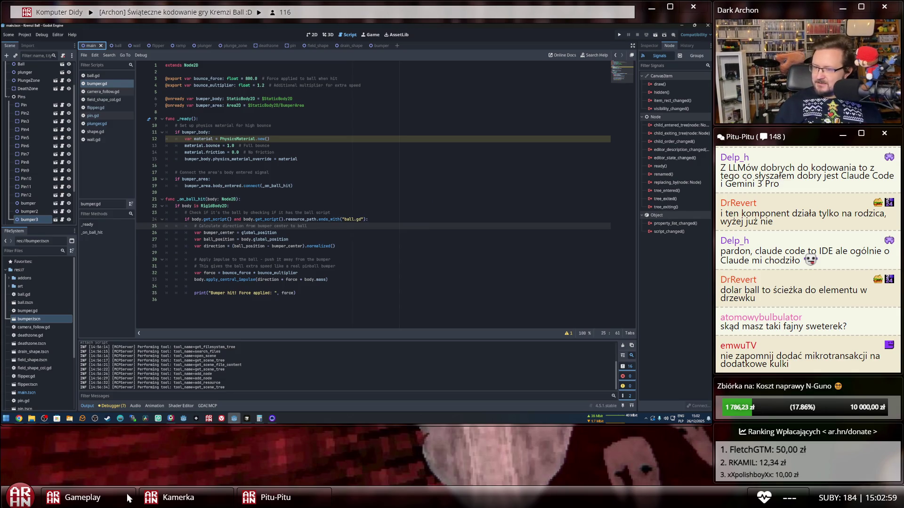
pyautogui.click(375, 45)
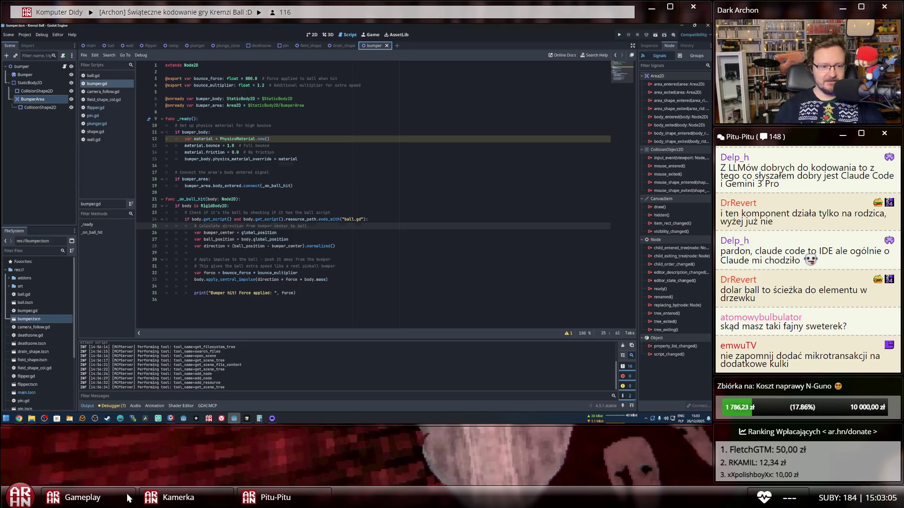
pyautogui.click(165, 192)
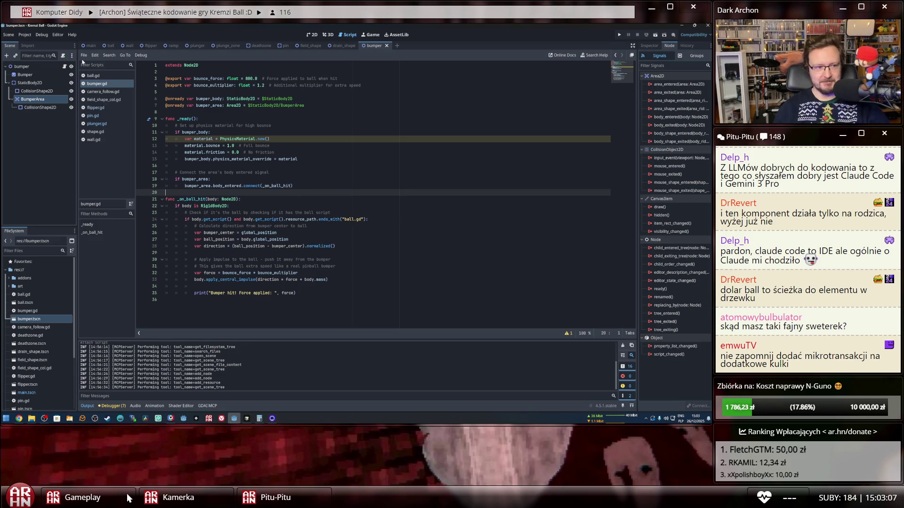
pyautogui.click(90, 46)
pyautogui.click(619, 35)
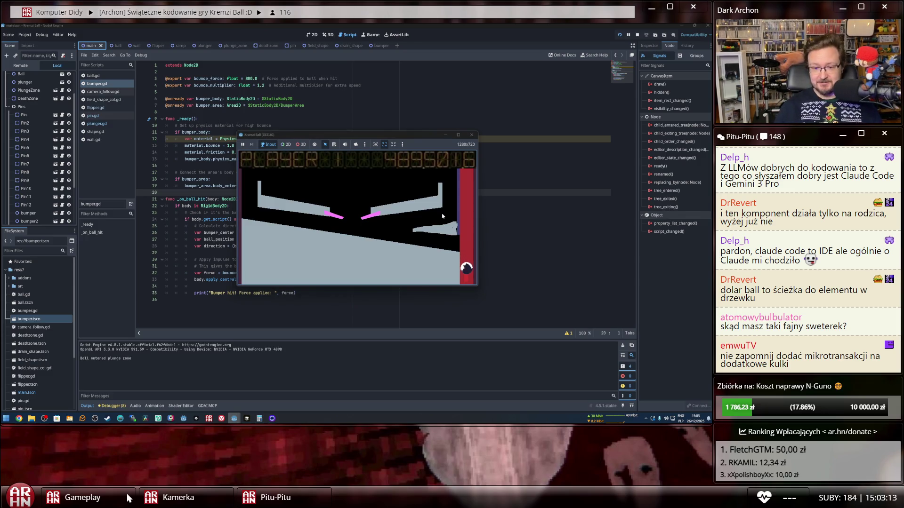
# Stop the test run, paste copies of the three bumpers under Pins, and drag them down-right
pyautogui.press('space')
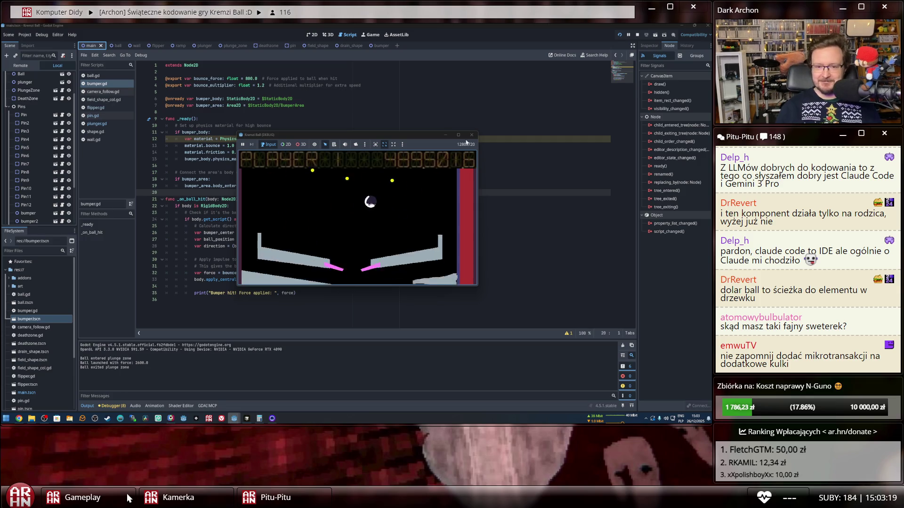
pyautogui.press('F8')
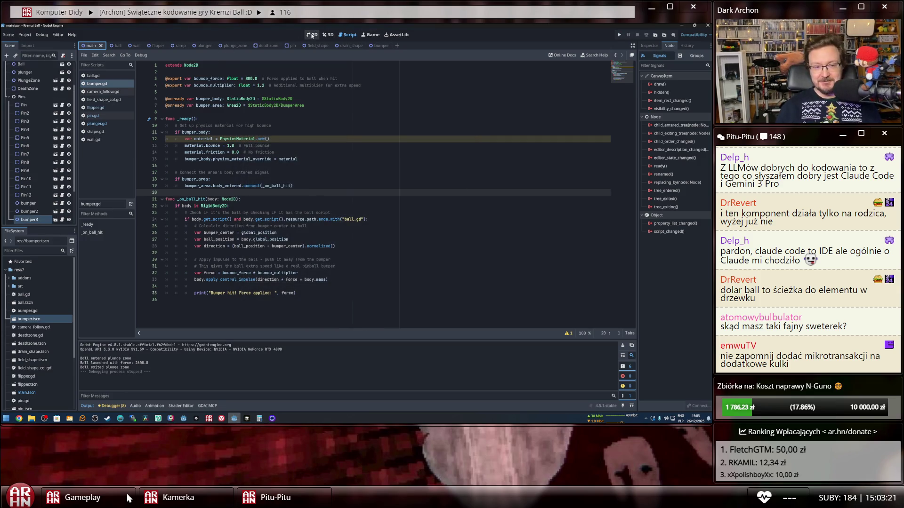
pyautogui.click(312, 34)
pyautogui.moveTo(237, 134); pyautogui.dragTo(398, 230)
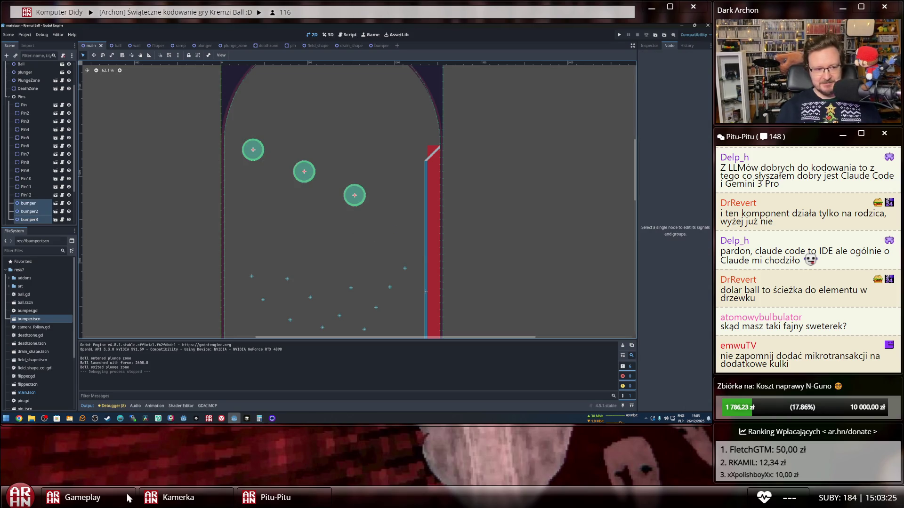
pyautogui.click(21, 97)
pyautogui.hotkey('ctrl', 'v')
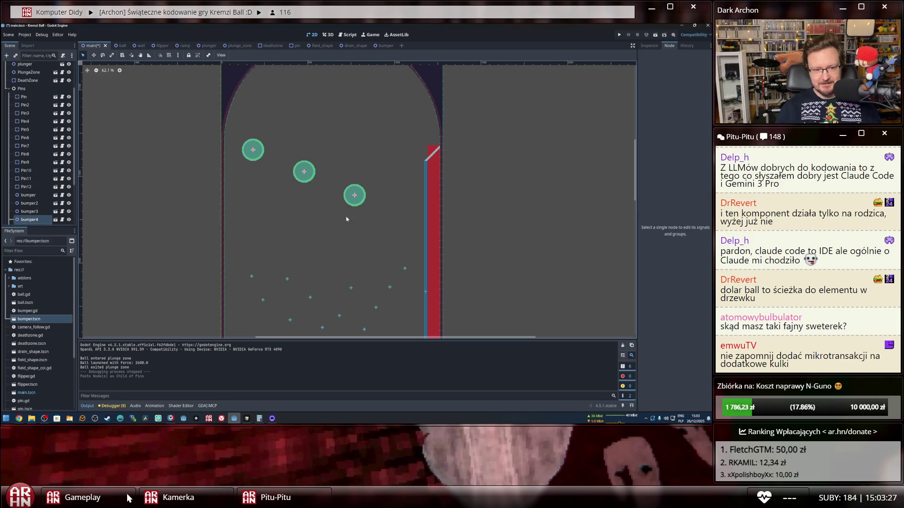
pyautogui.moveTo(347, 194)
pyautogui.mouseDown()
pyautogui.moveTo(368, 226)
pyautogui.moveTo(360, 246)
pyautogui.mouseUp()
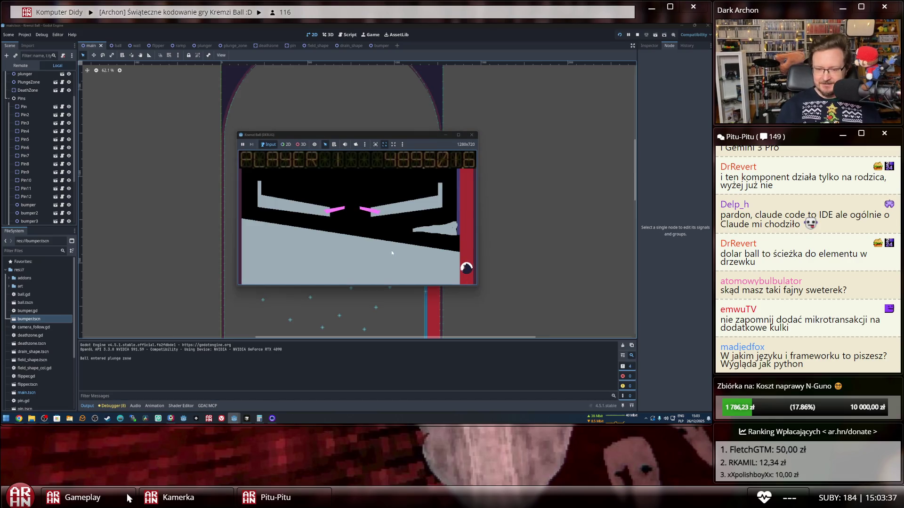
# Launch the ball, flip it into the bumpers with the left flipper, widen the window, then stop
pyautogui.press('space')
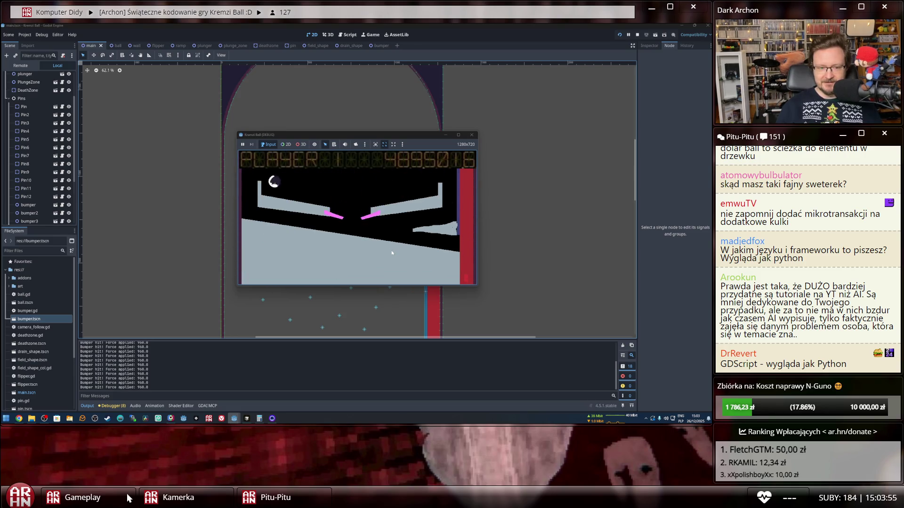
pyautogui.press('Left')
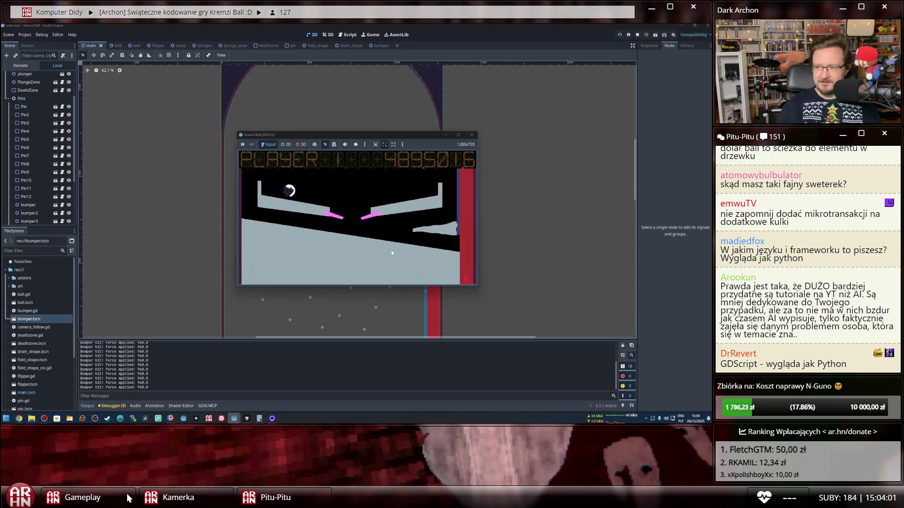
pyautogui.press('Left')
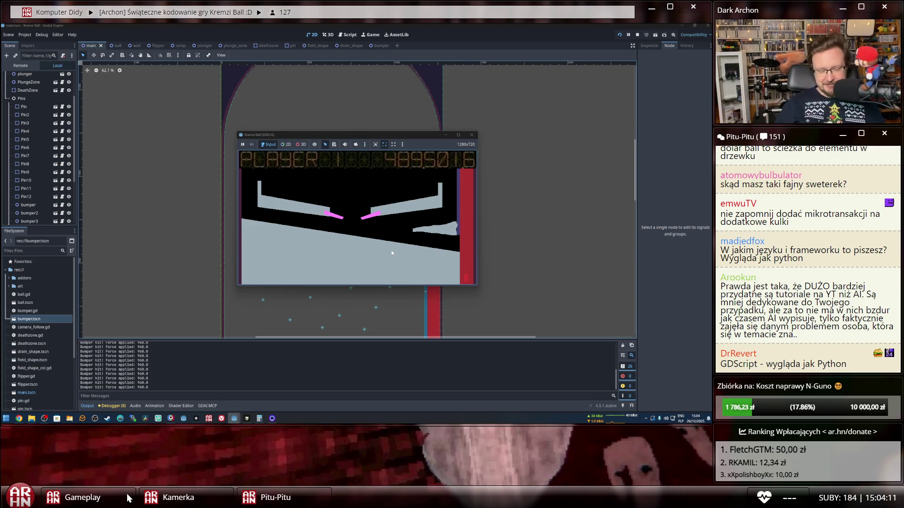
pyautogui.moveTo(235, 232); pyautogui.dragTo(148, 228)
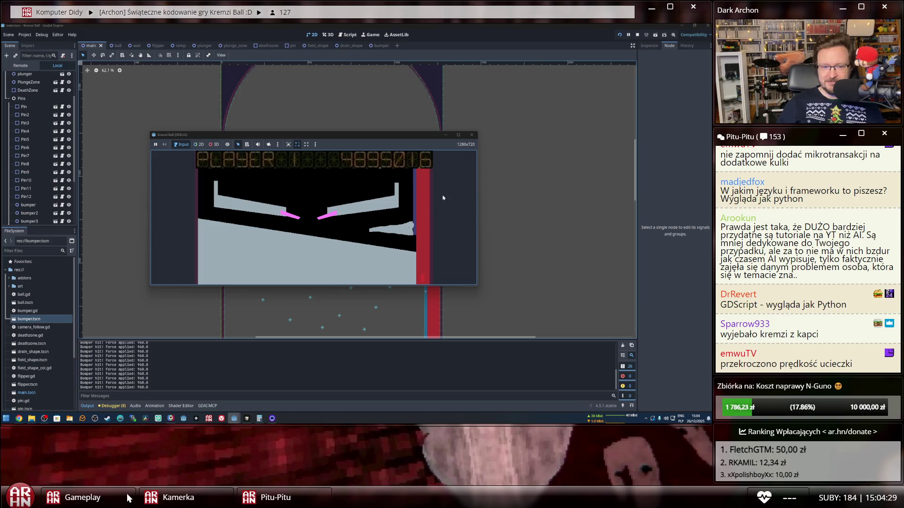
pyautogui.click(472, 135)
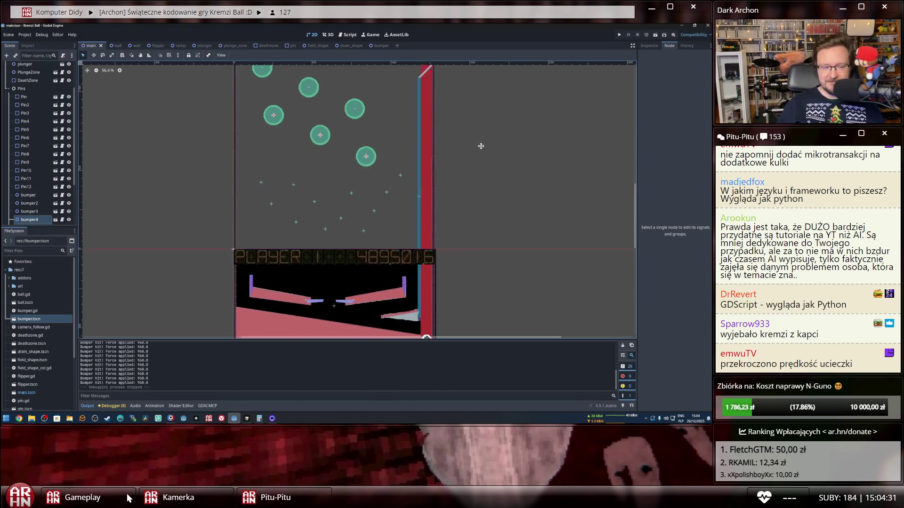
# Relaunch the game, fire the ball with short, stronger and full plunger charges, then stop
pyautogui.scroll(-1, 480, 146)
pyautogui.moveTo(464, 172)
pyautogui.mouseDown()
pyautogui.moveTo(477, 208)
pyautogui.moveTo(471, 162)
pyautogui.mouseUp()
pyautogui.moveTo(471, 162); pyautogui.dragTo(490, 186)
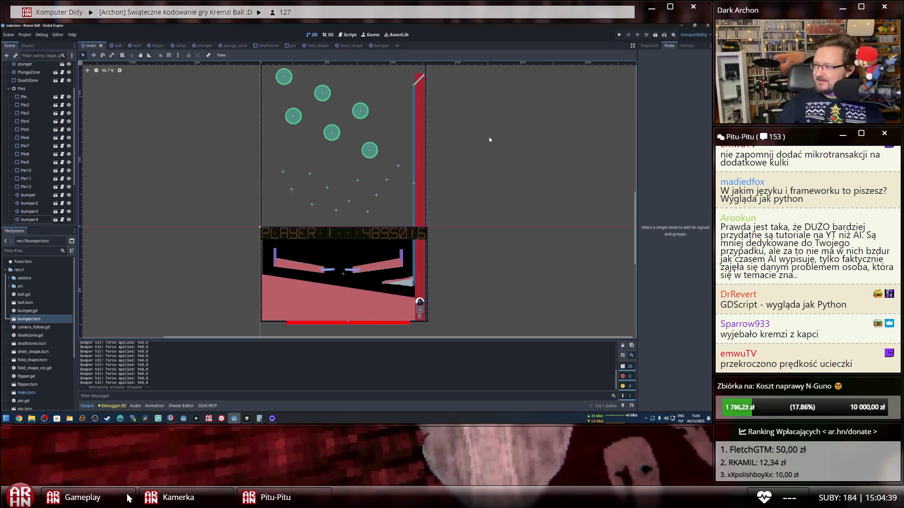
pyautogui.moveTo(489, 139); pyautogui.dragTo(498, 145)
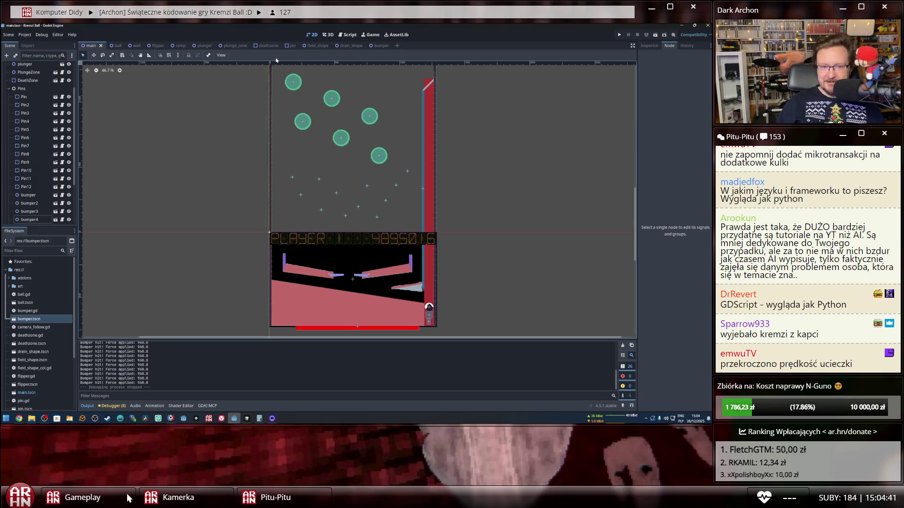
pyautogui.click(616, 34)
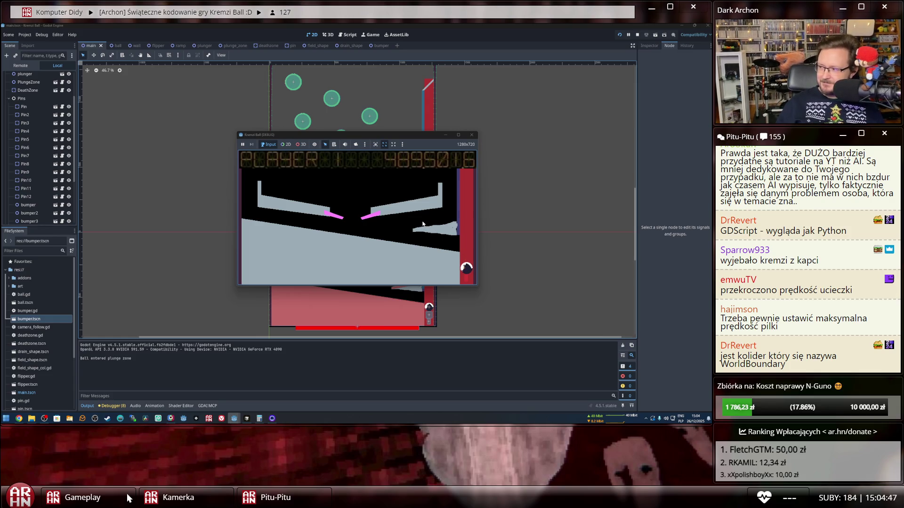
pyautogui.press('space')
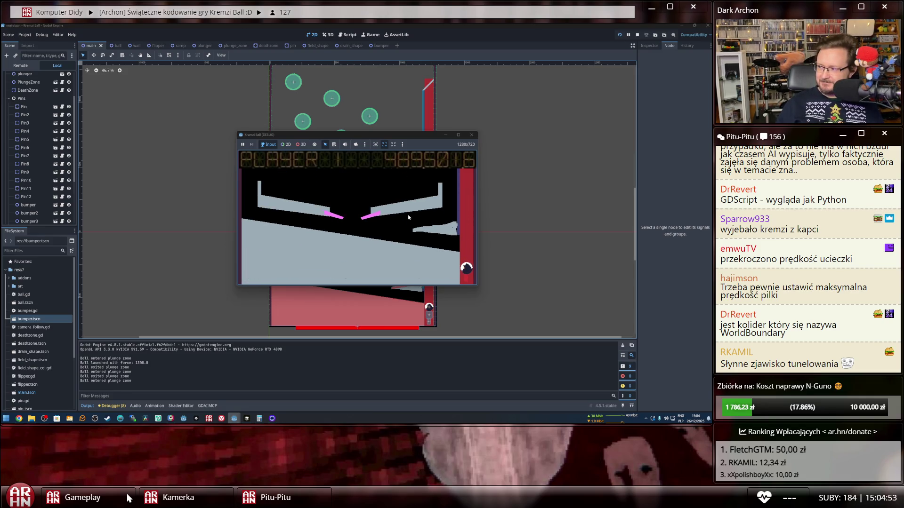
pyautogui.press('space')
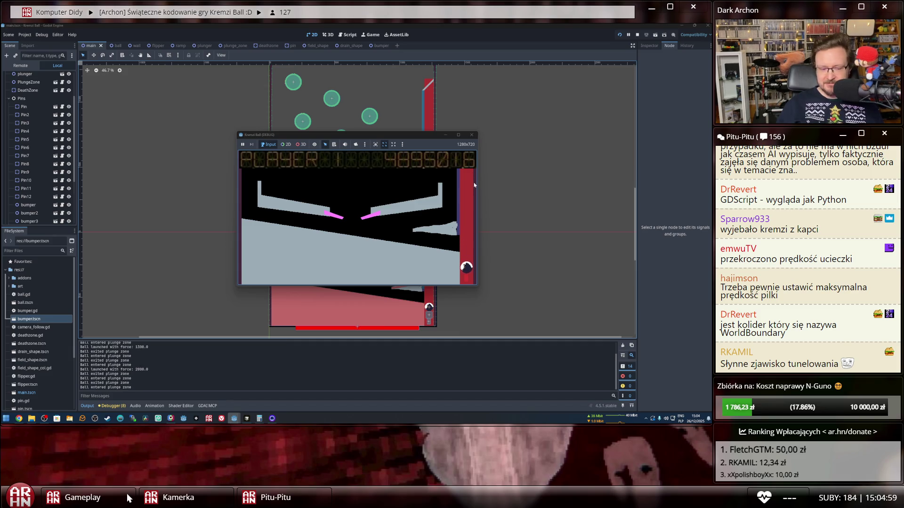
pyautogui.press('space')
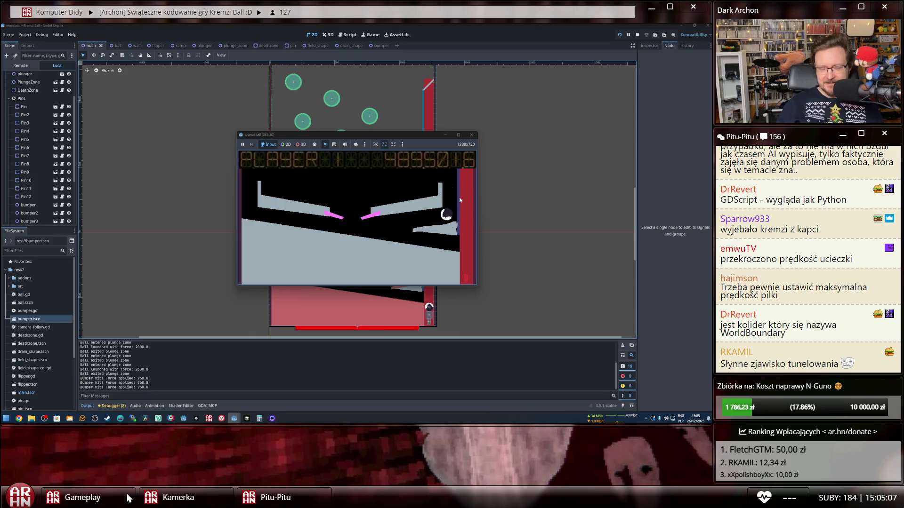
pyautogui.click(472, 135)
pyautogui.scroll(-2, 481, 142)
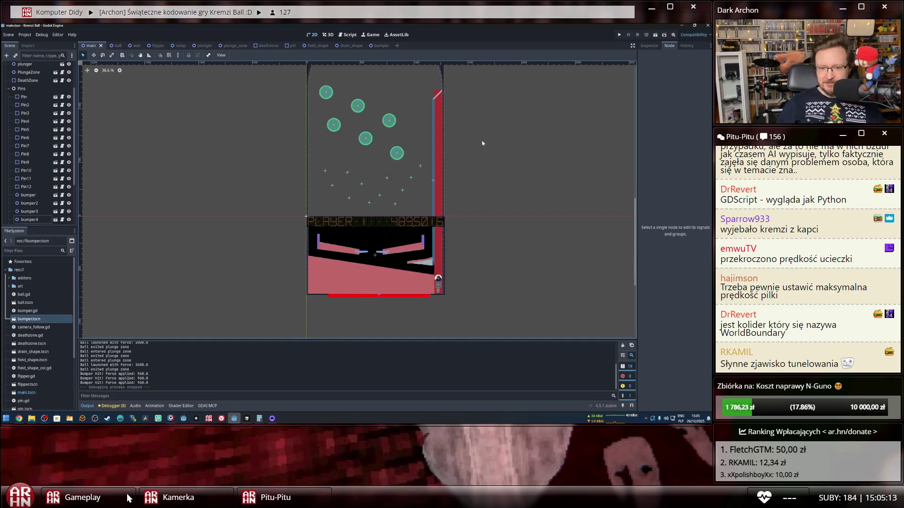
pyautogui.moveTo(482, 142); pyautogui.dragTo(493, 168)
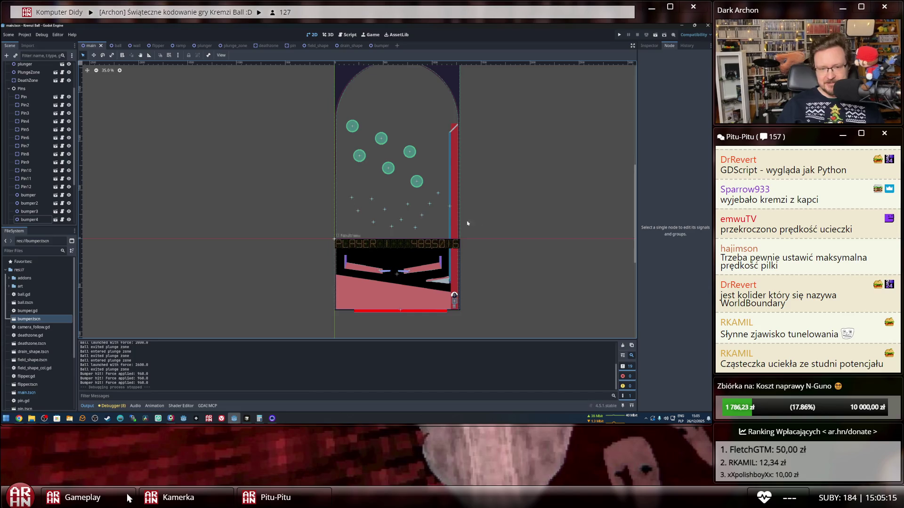
pyautogui.moveTo(505, 221)
pyautogui.mouseDown()
pyautogui.moveTo(497, 236)
pyautogui.moveTo(415, 198)
pyautogui.mouseUp()
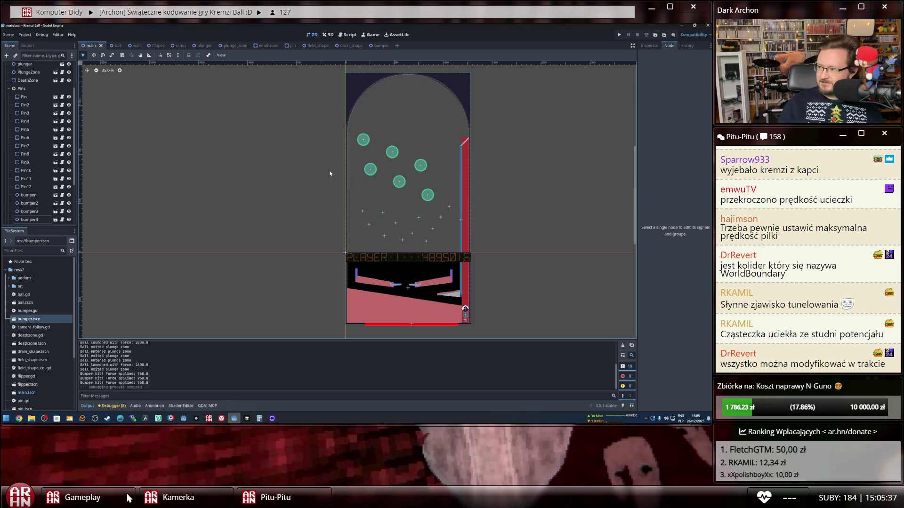
pyautogui.scroll(2, 551, 199)
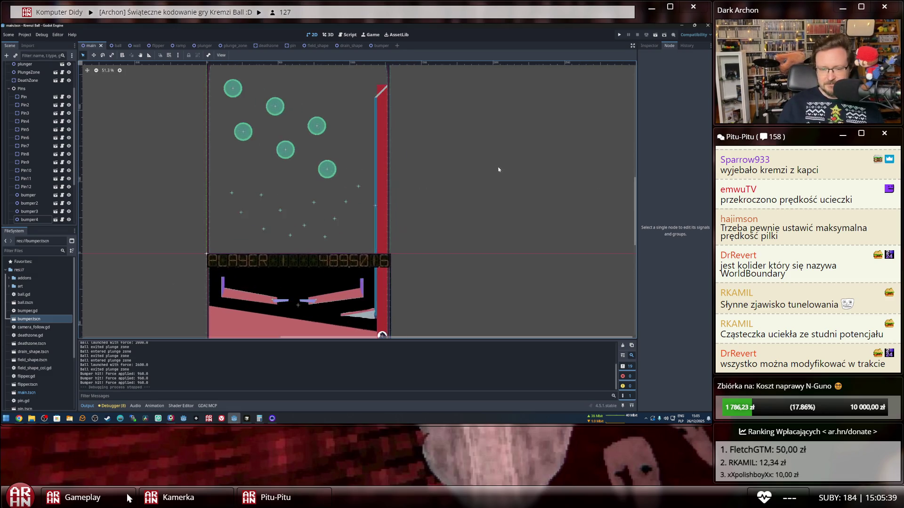
pyautogui.hscroll(-2, 500, 127)
pyautogui.scroll(-3, 504, 126)
pyautogui.hscroll(1, 513, 123)
pyautogui.scroll(3, 518, 122)
pyautogui.scroll(2, 518, 122)
pyautogui.hscroll(1, 516, 127)
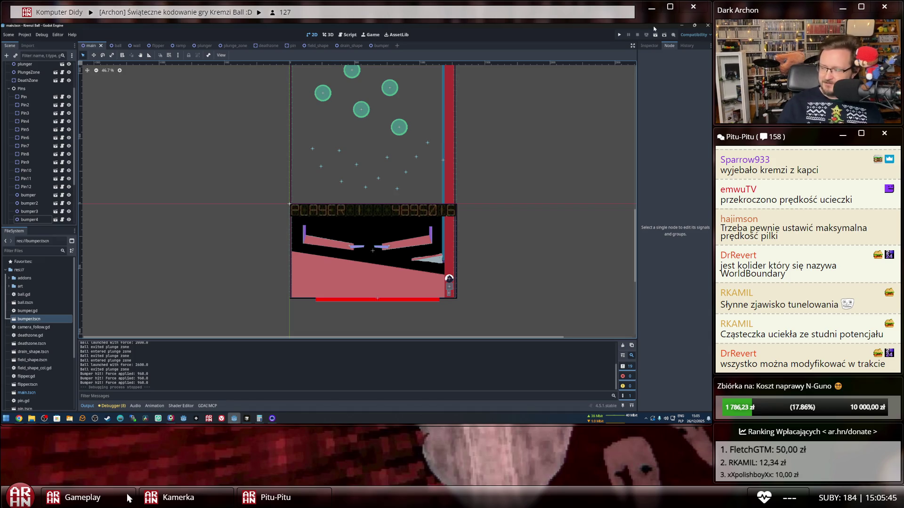
pyautogui.moveTo(532, 146)
pyautogui.mouseDown()
pyautogui.moveTo(535, 228)
pyautogui.moveTo(535, 145)
pyautogui.moveTo(567, 162)
pyautogui.mouseUp()
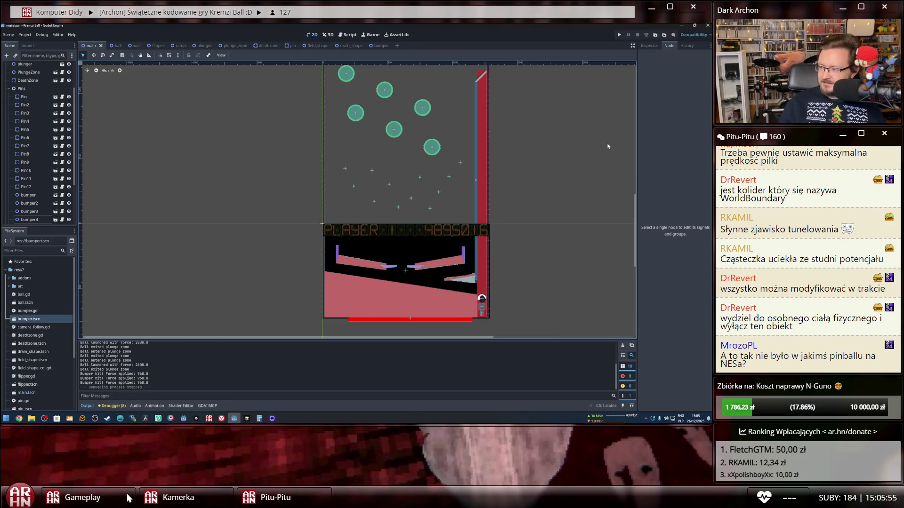
pyautogui.moveTo(530, 217)
pyautogui.mouseDown()
pyautogui.moveTo(571, 270)
pyautogui.moveTo(569, 242)
pyautogui.moveTo(557, 258)
pyautogui.mouseUp()
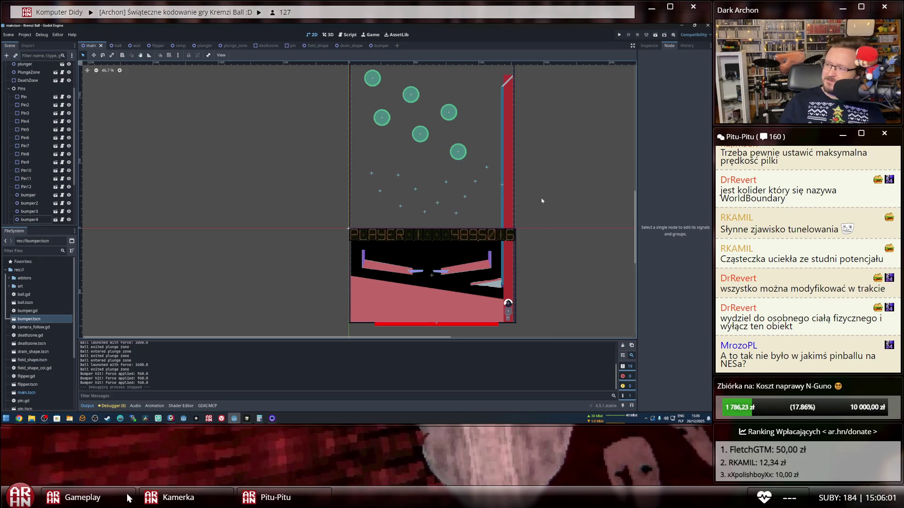
pyautogui.scroll(5, 526, 177)
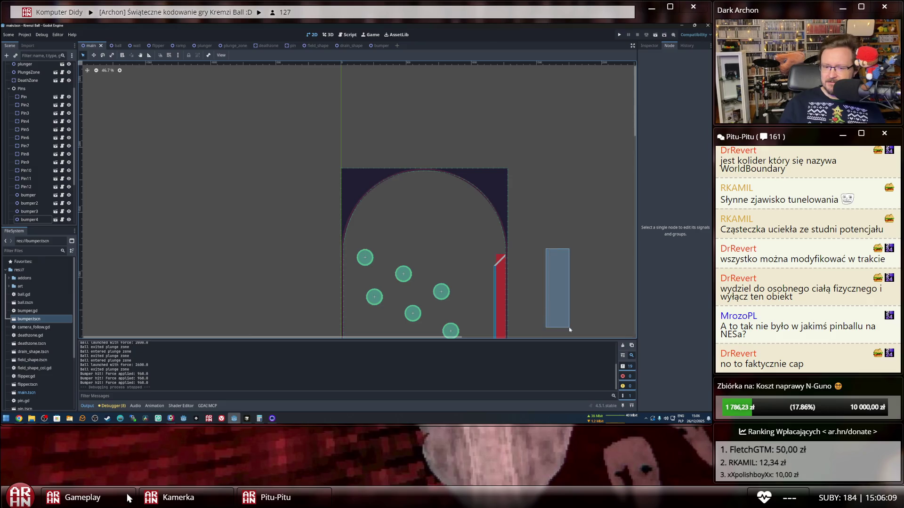
pyautogui.scroll(-7, 557, 181)
pyautogui.scroll(1, 548, 123)
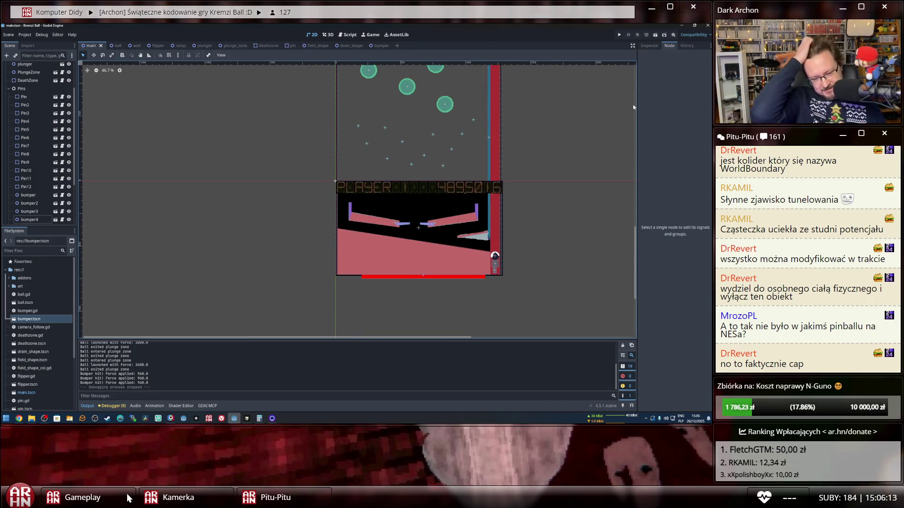
pyautogui.scroll(5, 548, 182)
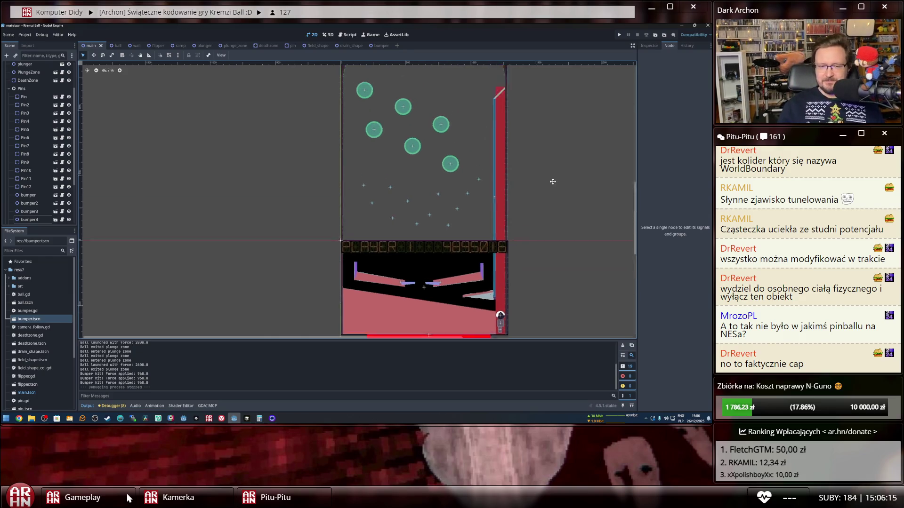
pyautogui.hscroll(2, 507, 216)
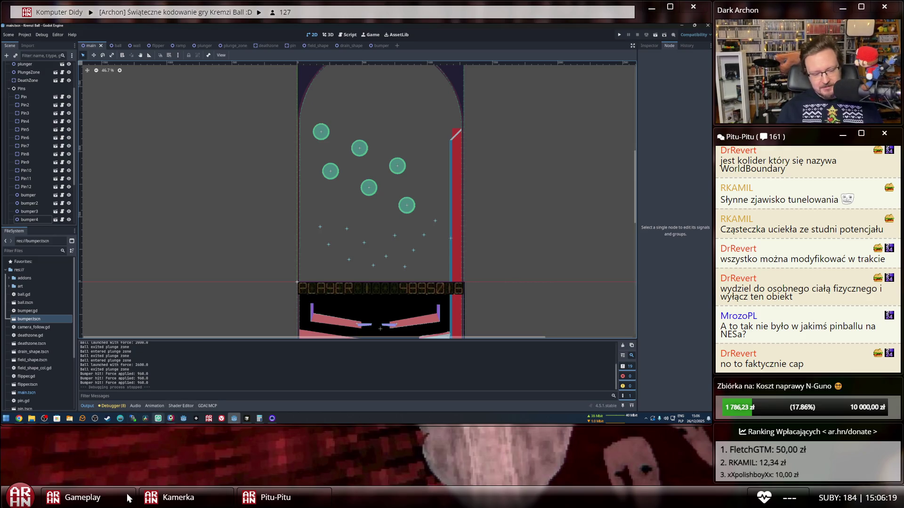
pyautogui.hotkey('alt', 'Tab')
# Bucket-fill the circle's interior with the lighter pink swatch d67bba inside the yellow ring
pyautogui.scroll(2, 330, 148)
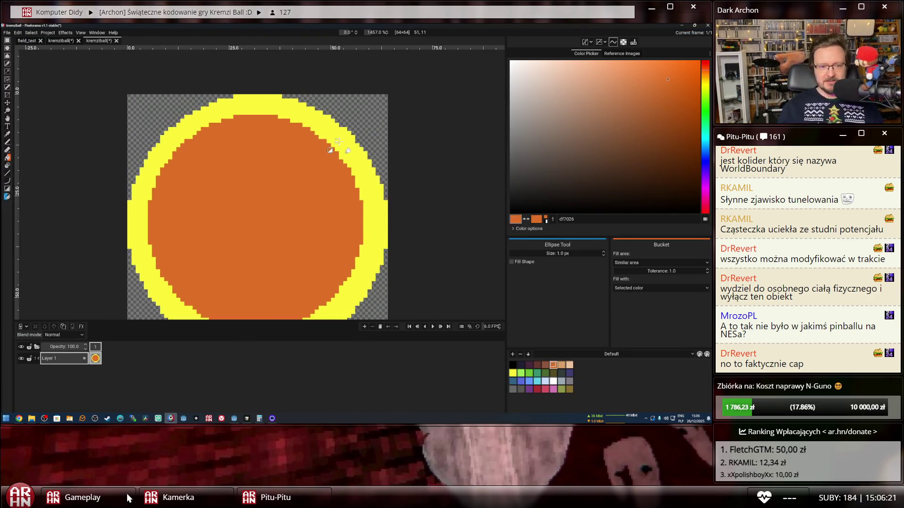
pyautogui.moveTo(329, 150); pyautogui.dragTo(353, 145)
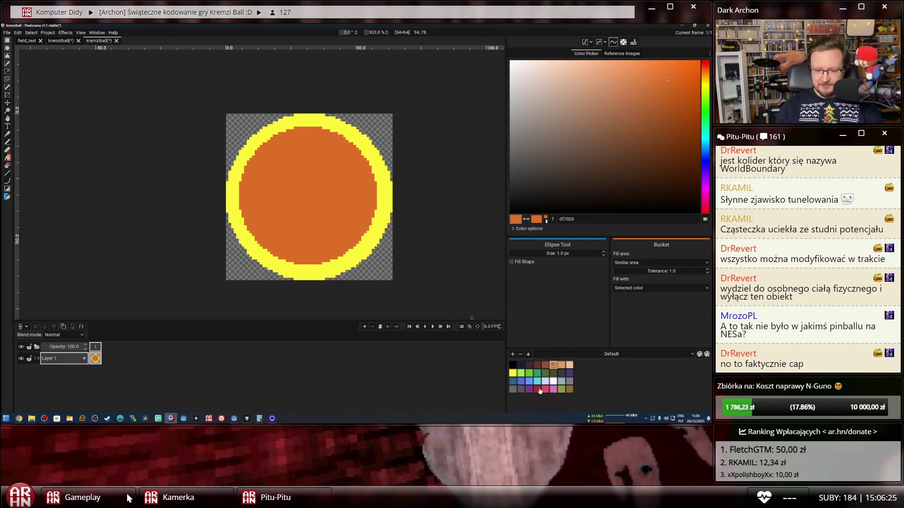
pyautogui.click(545, 389)
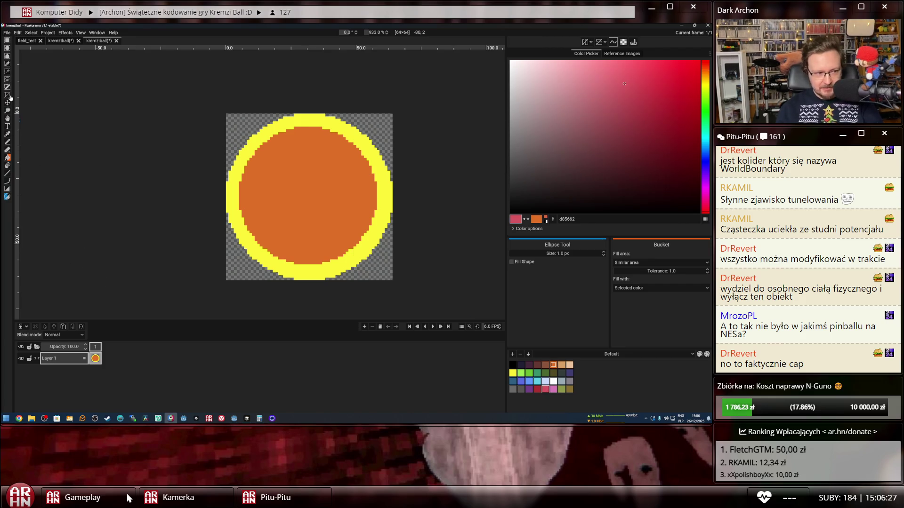
pyautogui.click(8, 158)
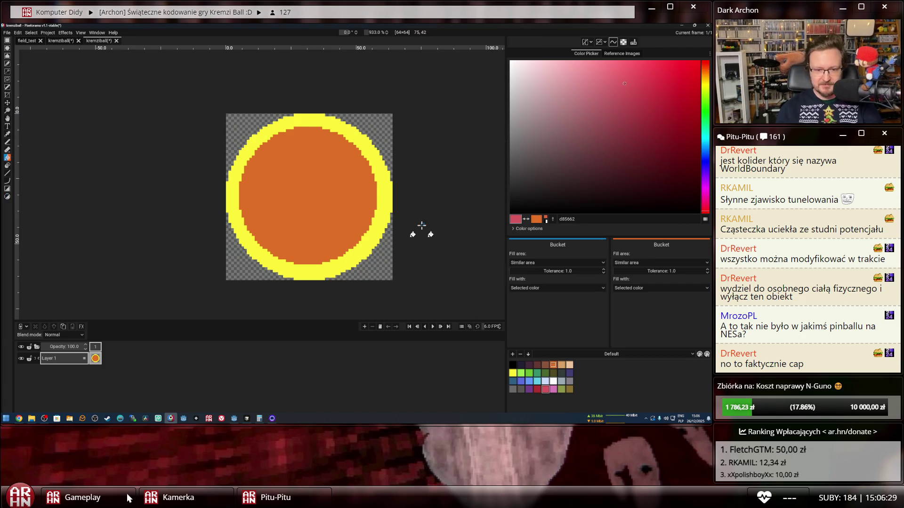
pyautogui.click(308, 196)
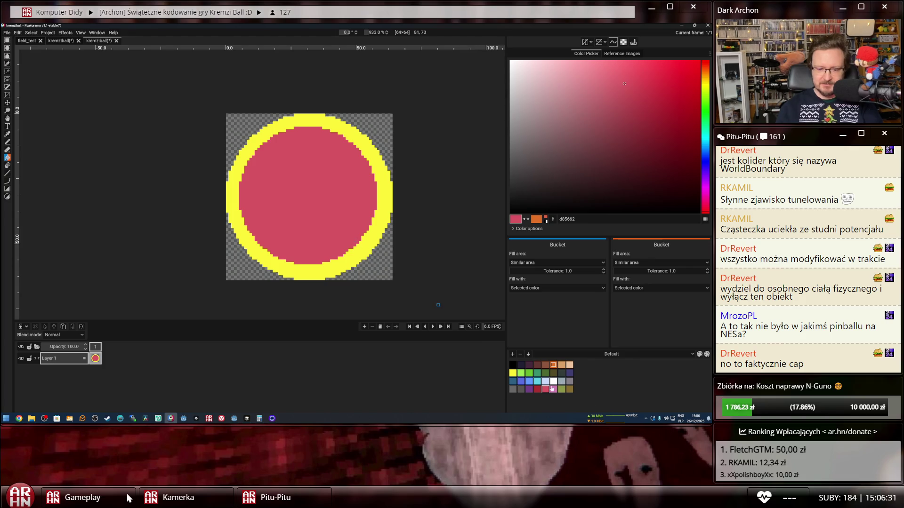
pyautogui.click(553, 389)
pyautogui.click(268, 210)
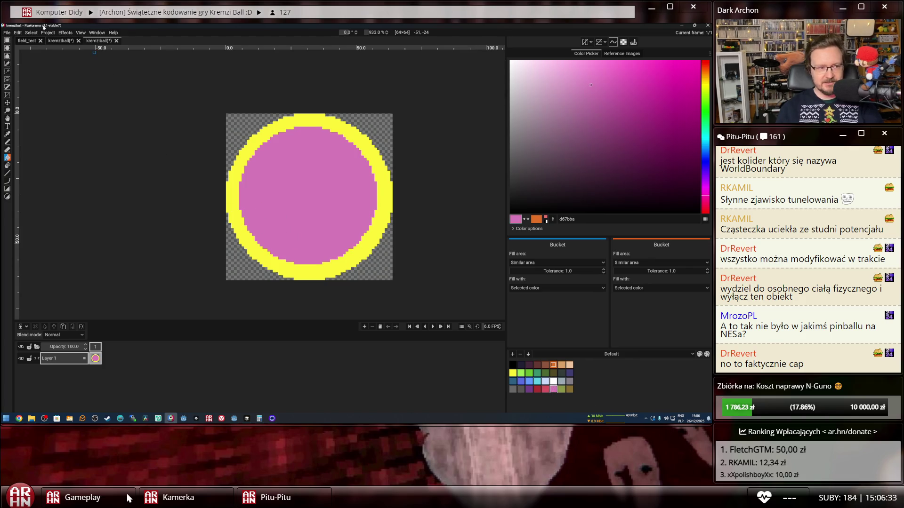
# Export the recoloured sprite as bumper-lit.png
pyautogui.click(7, 33)
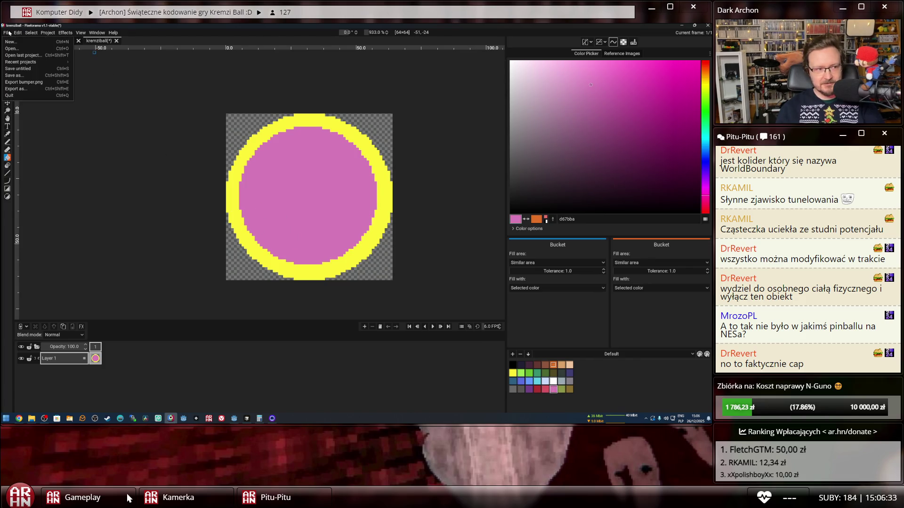
pyautogui.click(29, 88)
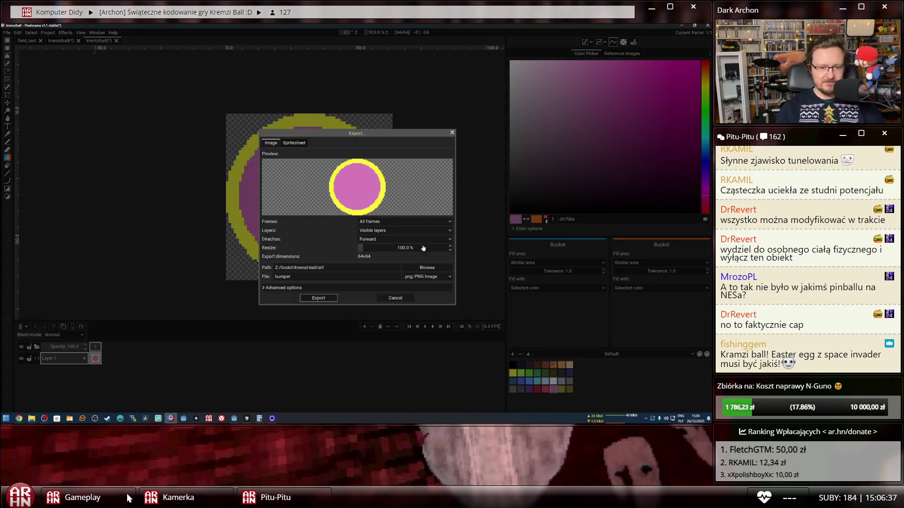
pyautogui.click(320, 277)
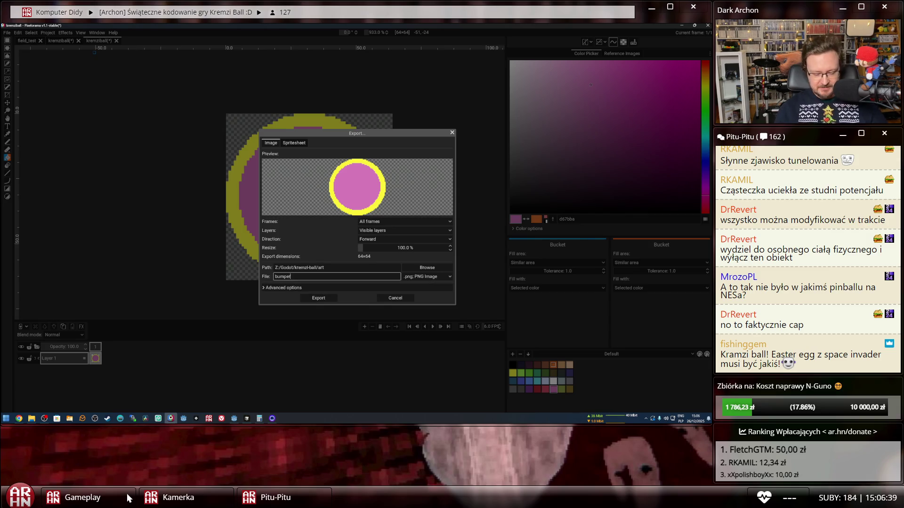
pyautogui.write('-lit')
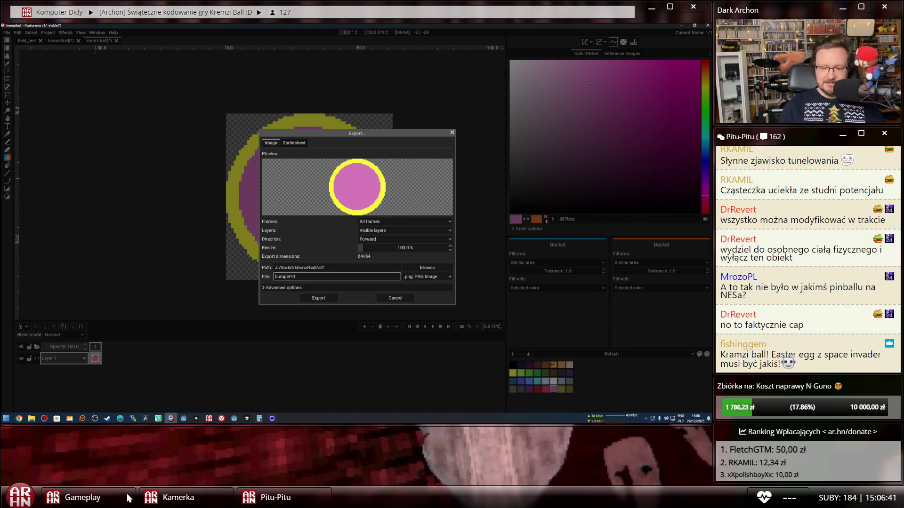
pyautogui.click(313, 298)
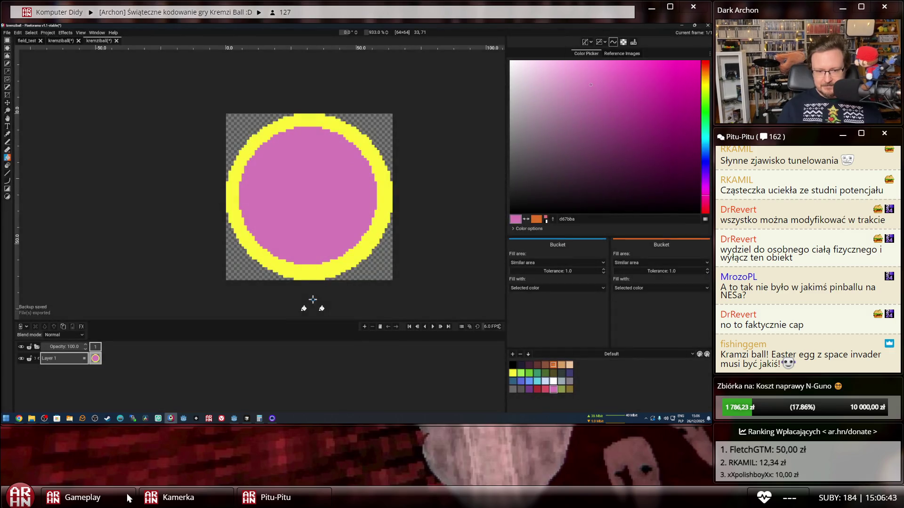
pyautogui.hotkey('alt', 'Tab')
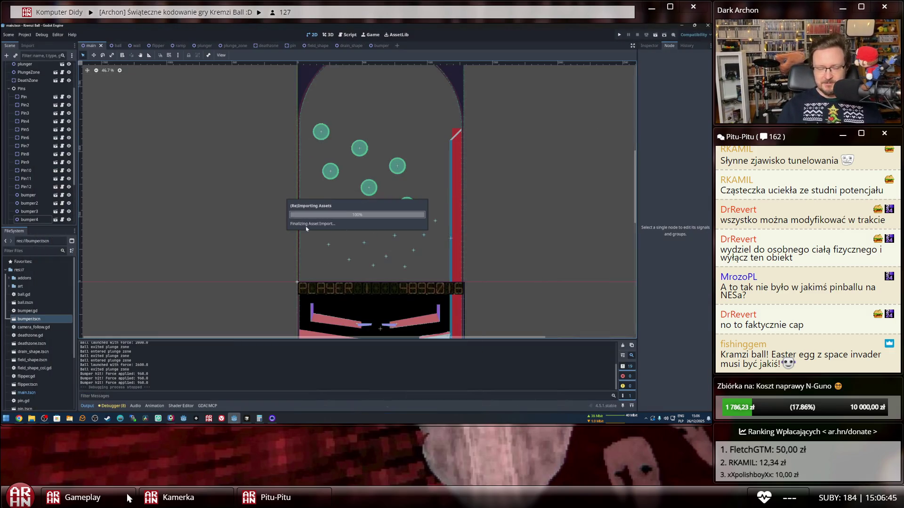
# In bumper.gd, add a blank line after the last line of _on_ball_hit and save
pyautogui.scroll(2, 375, 143)
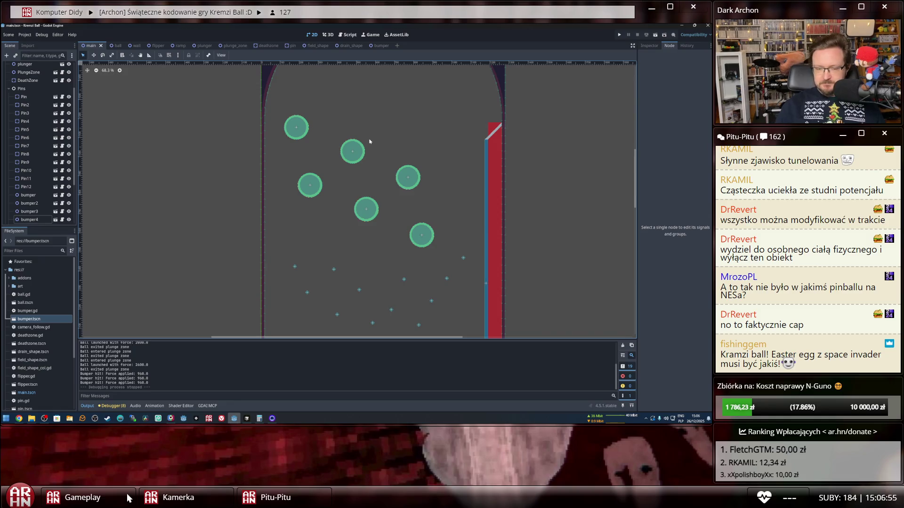
pyautogui.click(380, 46)
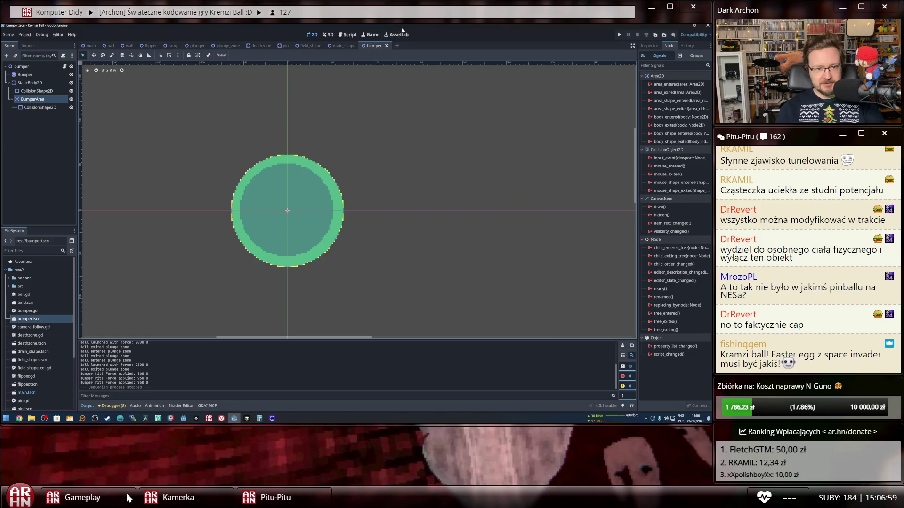
pyautogui.click(349, 34)
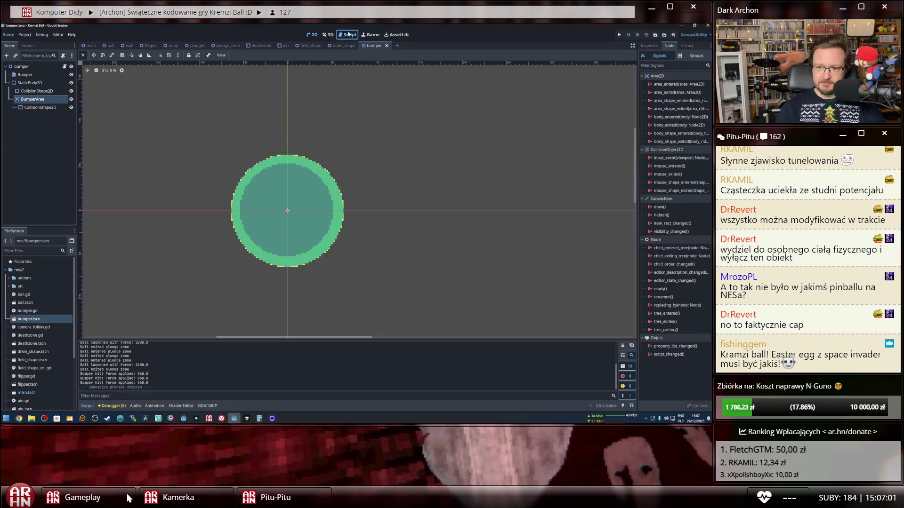
pyautogui.click(193, 206)
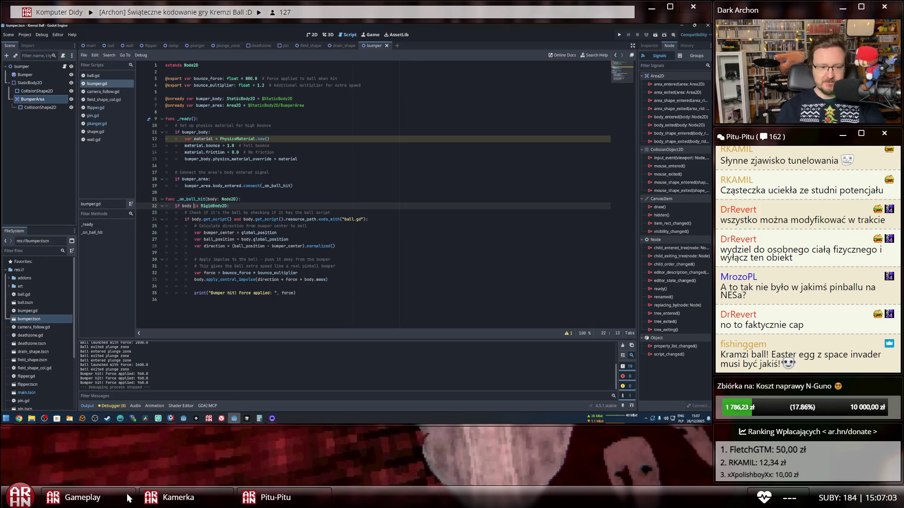
pyautogui.click(162, 253)
pyautogui.press('Down')
pyautogui.press('Down')
pyautogui.press('Down')
pyautogui.press('Up')
pyautogui.press('End')
pyautogui.press('Return')
pyautogui.press('Return')
pyautogui.hotkey('ctrl', 's')
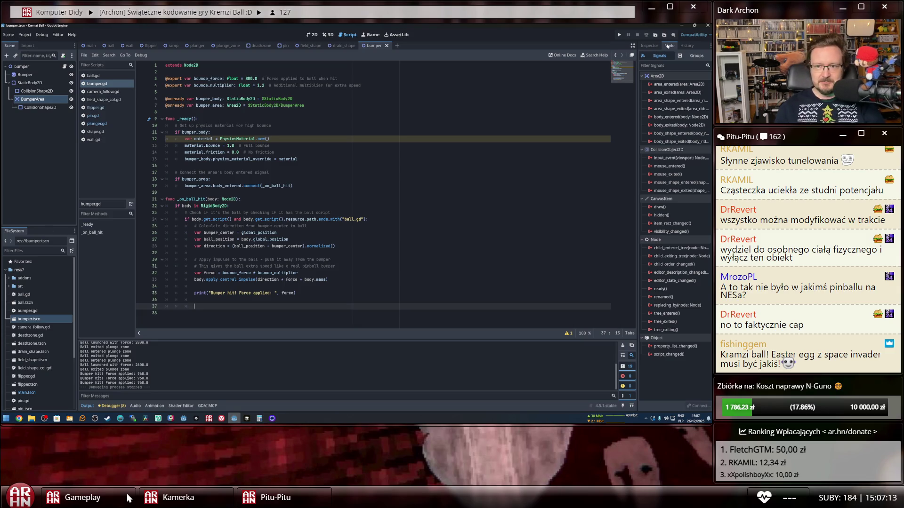
# Expand the Bumper sprite's Animation settings, try Hframes 2 then reset to 1, undoing stray script text
pyautogui.click(649, 46)
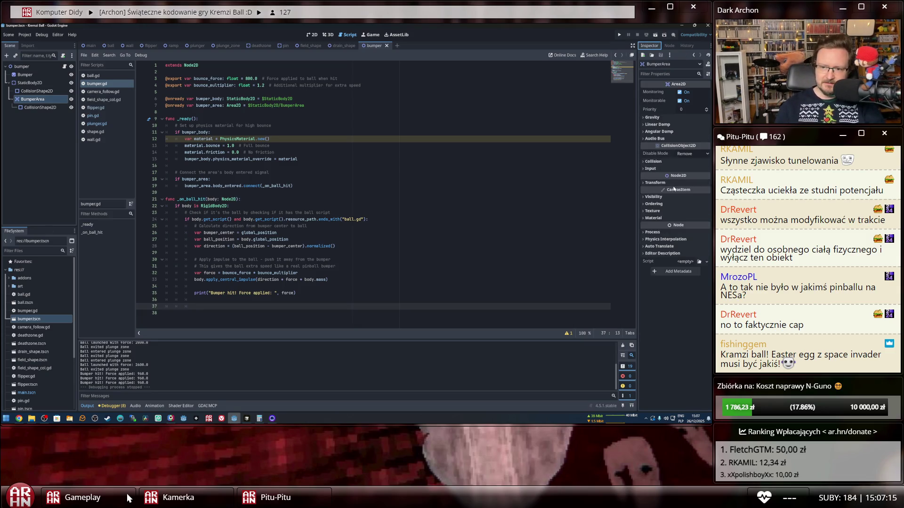
pyautogui.click(34, 74)
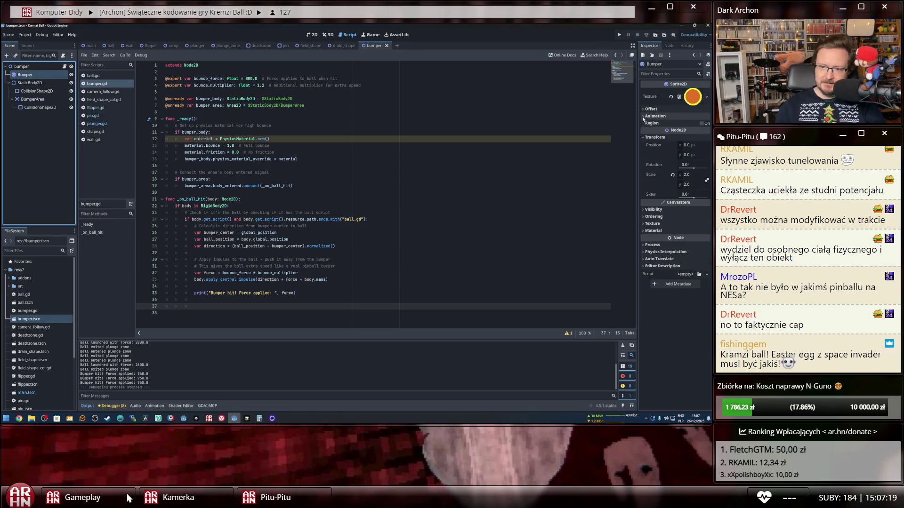
pyautogui.click(676, 117)
pyautogui.click(706, 123)
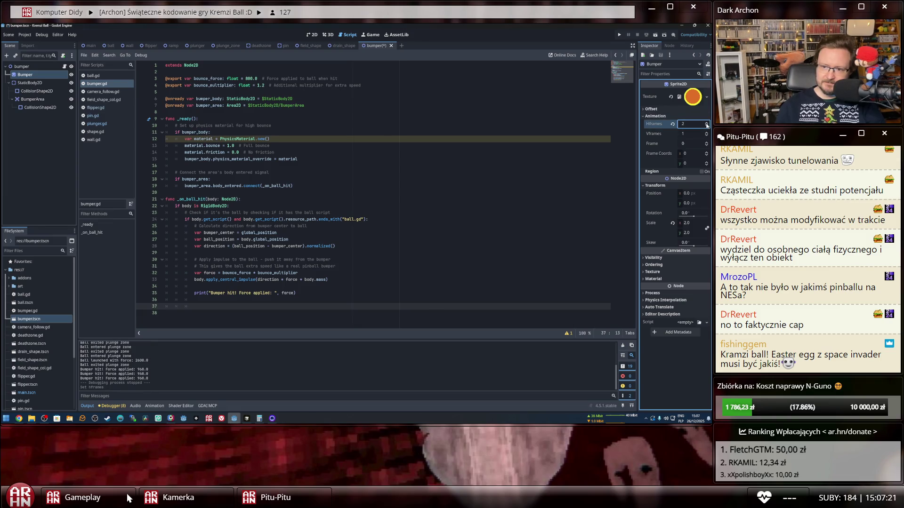
pyautogui.click(707, 125)
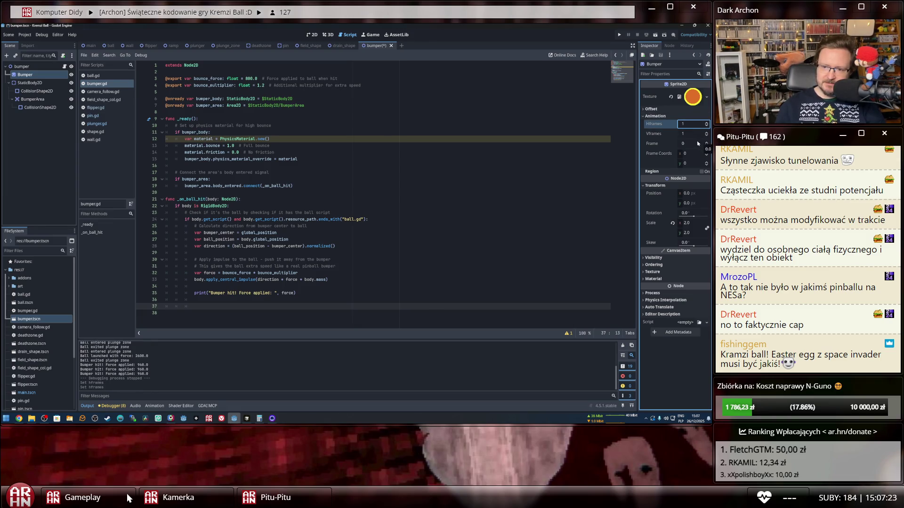
pyautogui.moveTo(657, 124)
pyautogui.mouseDown()
pyautogui.moveTo(424, 197)
pyautogui.moveTo(198, 186)
pyautogui.moveTo(192, 165)
pyautogui.mouseUp()
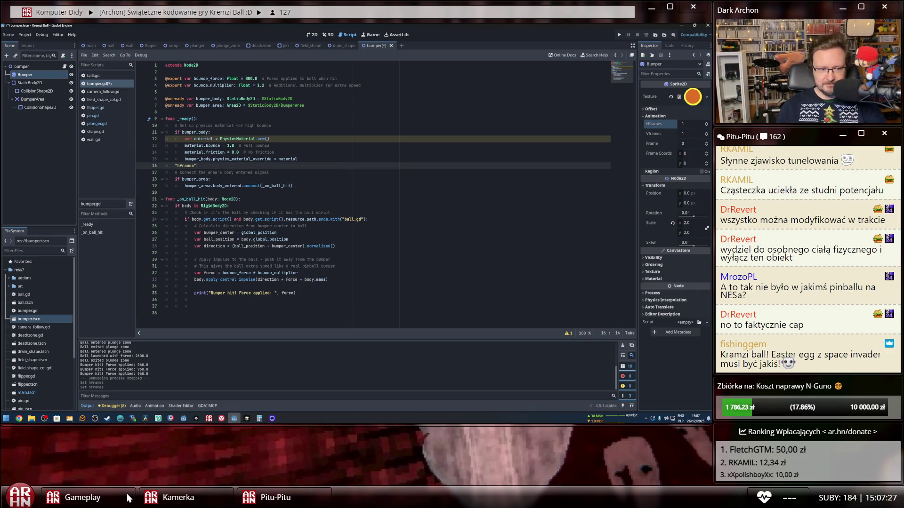
pyautogui.hotkey('ctrl', 'z')
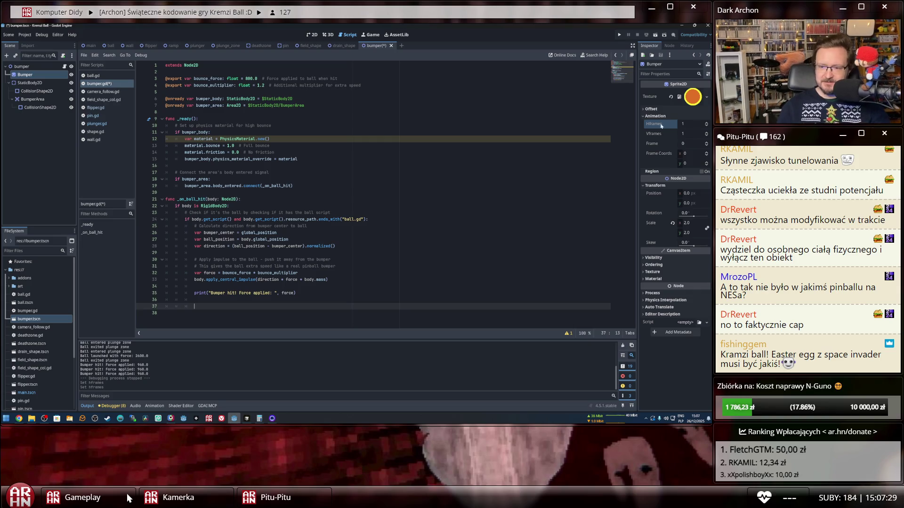
# Try dropping texture properties and image paths onto line 37, undoing each insertion
pyautogui.moveTo(691, 97)
pyautogui.mouseDown()
pyautogui.moveTo(283, 311)
pyautogui.moveTo(258, 310)
pyautogui.mouseUp()
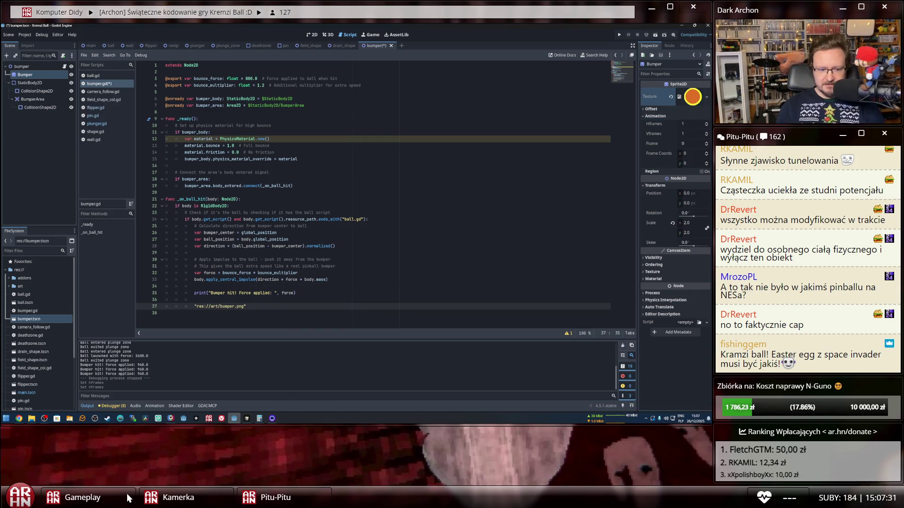
pyautogui.click(8, 286)
pyautogui.hotkey('ctrl', 'z')
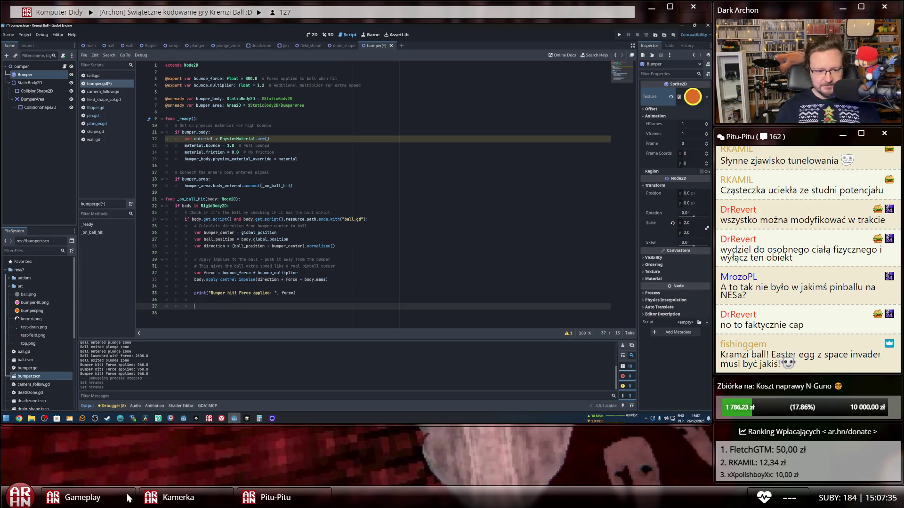
pyautogui.moveTo(650, 97); pyautogui.dragTo(212, 309)
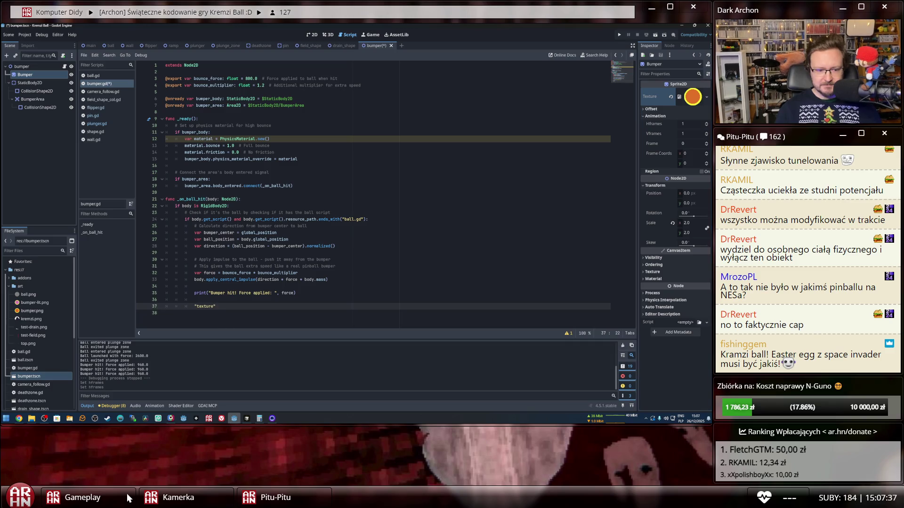
pyautogui.hotkey('ctrl', 'z')
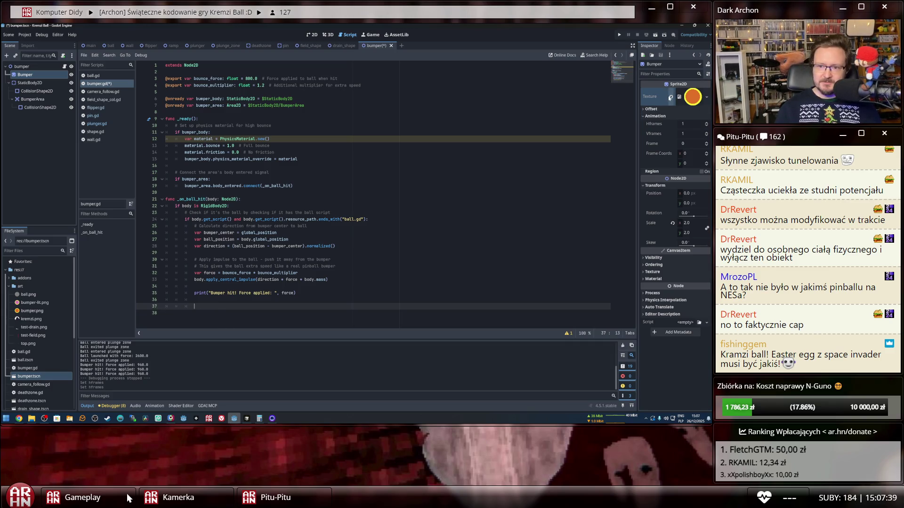
pyautogui.moveTo(678, 97)
pyautogui.mouseDown()
pyautogui.moveTo(330, 162)
pyautogui.moveTo(212, 313)
pyautogui.moveTo(194, 306)
pyautogui.mouseUp()
pyautogui.hotkey('ctrl', 'z')
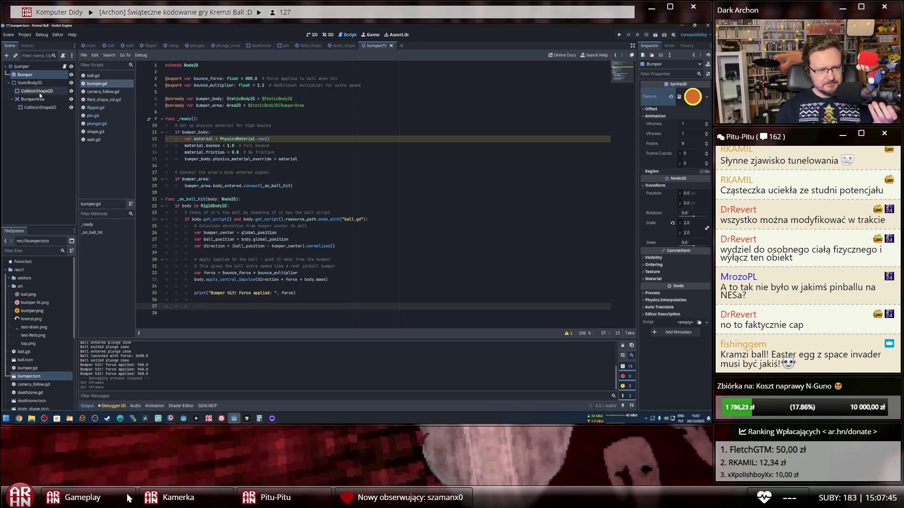
# Write $Bumper.texture("res://art/bumper-lit.png") on line 37 and save the script
pyautogui.moveTo(30, 82)
pyautogui.mouseDown()
pyautogui.moveTo(253, 292)
pyautogui.moveTo(256, 312)
pyautogui.moveTo(238, 308)
pyautogui.mouseUp()
pyautogui.write('.')
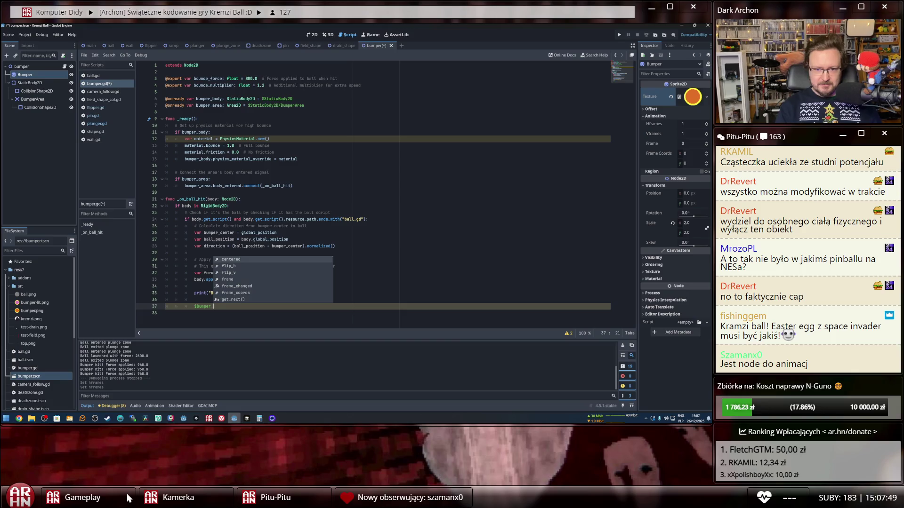
pyautogui.write('text')
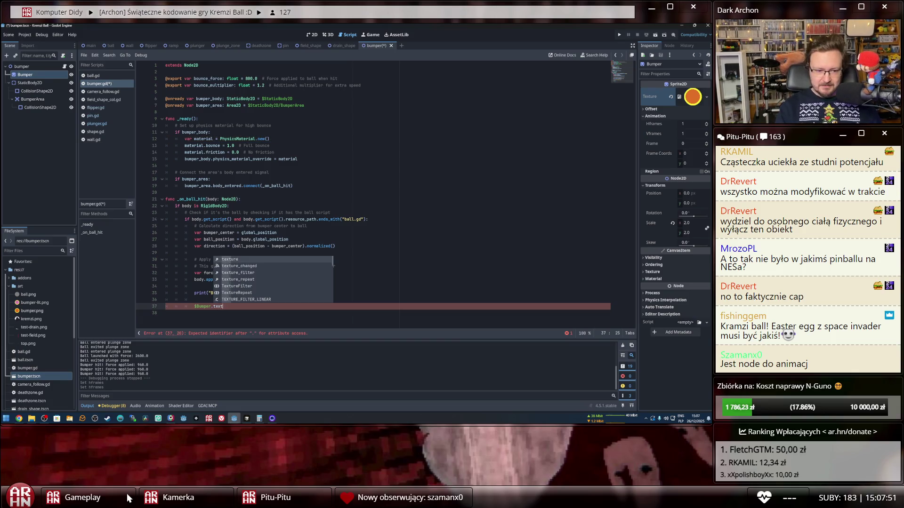
pyautogui.press('Return')
pyautogui.write('(')
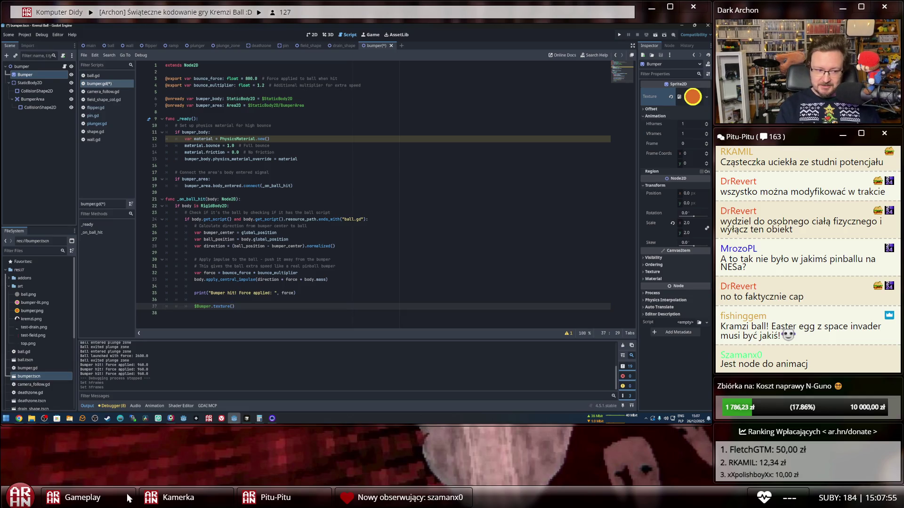
pyautogui.moveTo(34, 302)
pyautogui.mouseDown()
pyautogui.moveTo(240, 314)
pyautogui.moveTo(234, 307)
pyautogui.mouseUp()
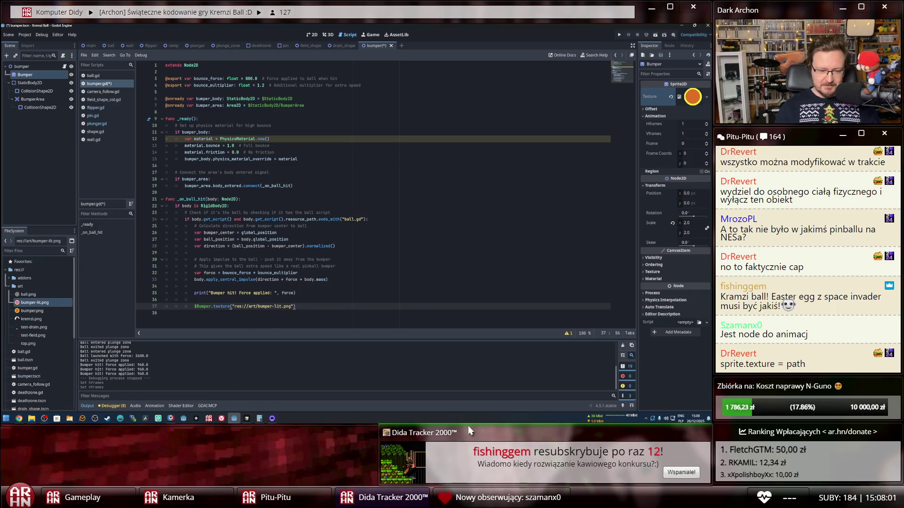
pyautogui.hotkey('ctrl', 's')
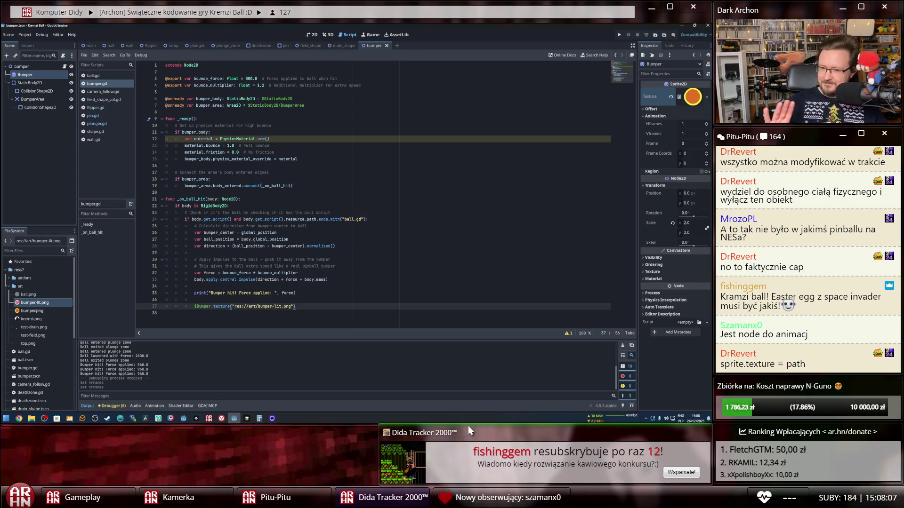
pyautogui.click(677, 472)
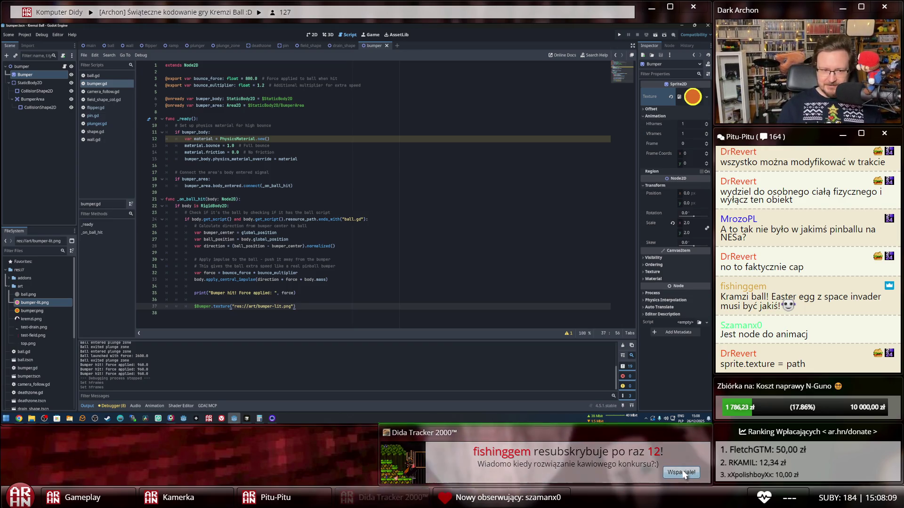
pyautogui.press('Up')
pyautogui.press('Up')
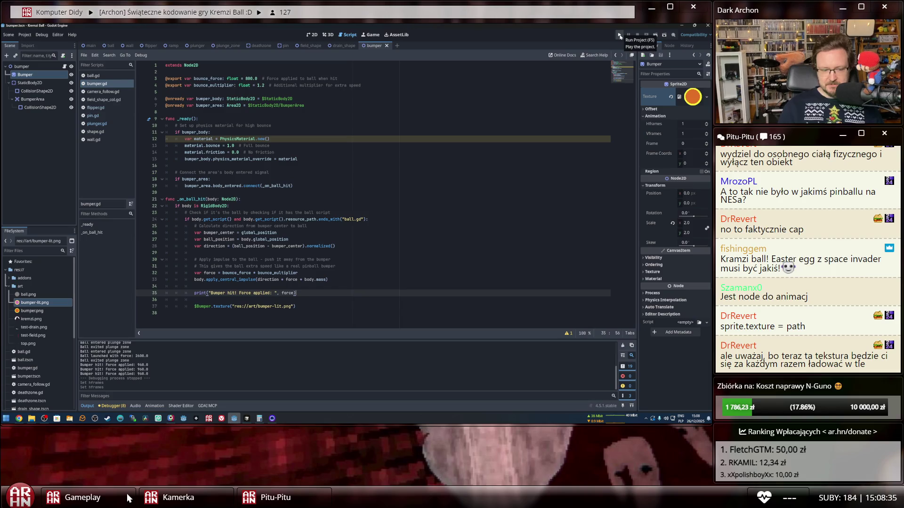
# Run the game, then change line 37 to $Bumper.texture = "res://art/bumper-lit.png"; and save
pyautogui.click(620, 37)
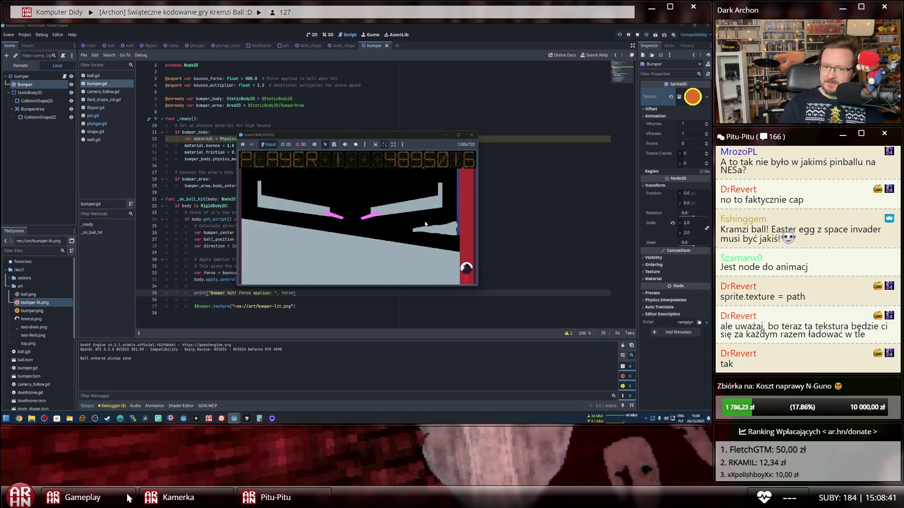
pyautogui.press('space')
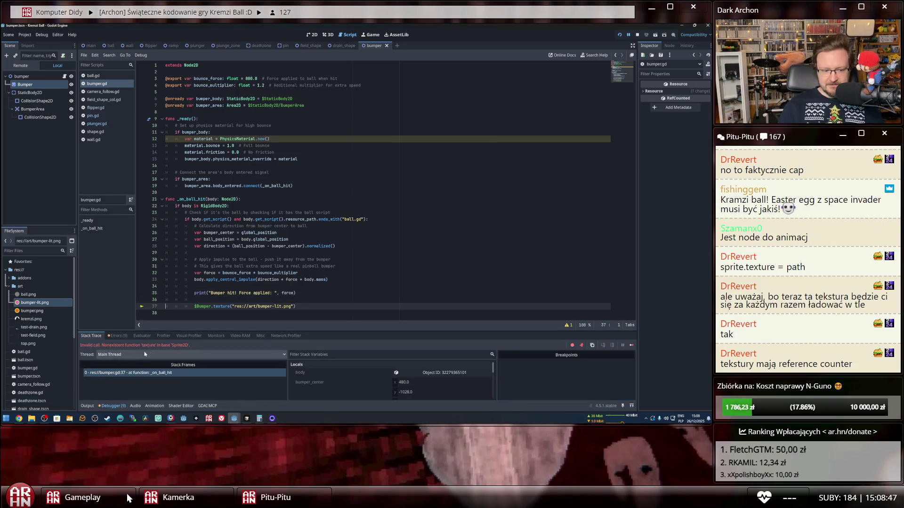
pyautogui.click(230, 306)
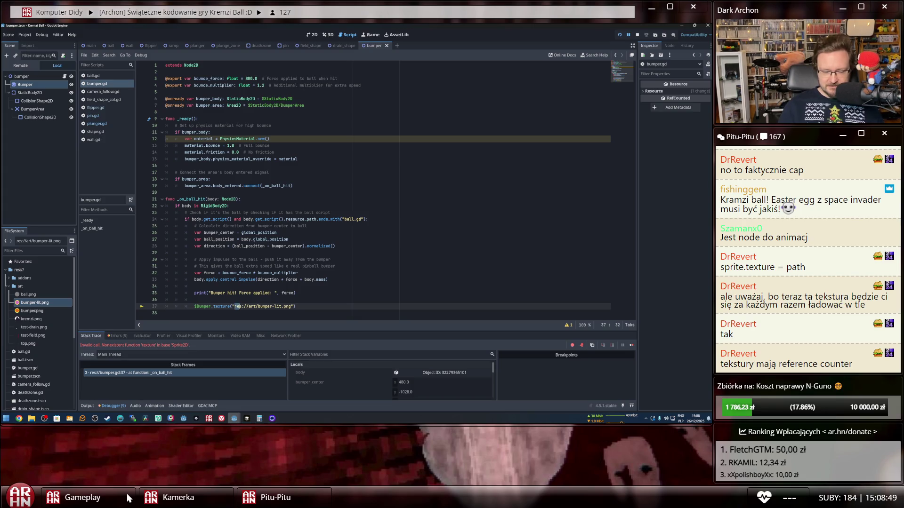
pyautogui.press('Delete')
pyautogui.write('=')
pyautogui.press('End')
pyautogui.press('BackSpace')
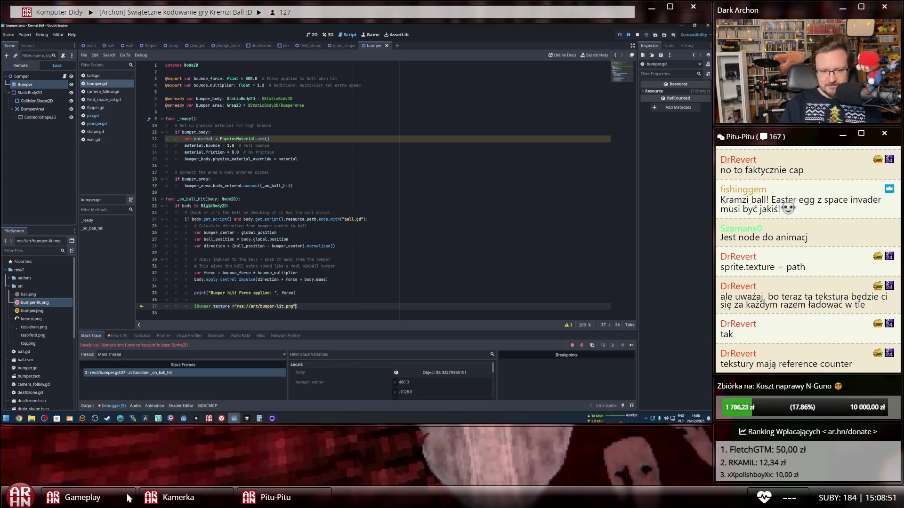
pyautogui.write(';')
pyautogui.hotkey('ctrl', 's')
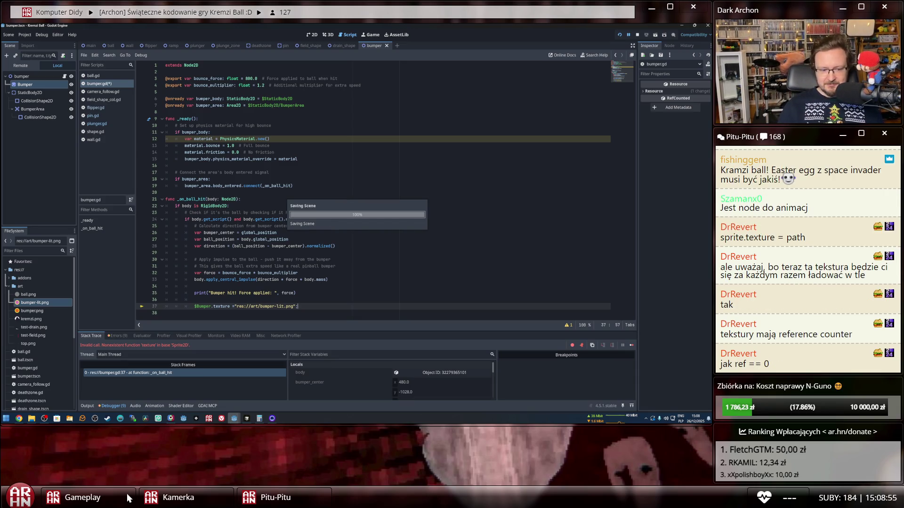
# Put a space after the equals sign on line 37 and save again
pyautogui.press('Left')
pyautogui.press('Left')
pyautogui.press('Left')
pyautogui.hotkey('ctrl', 's')
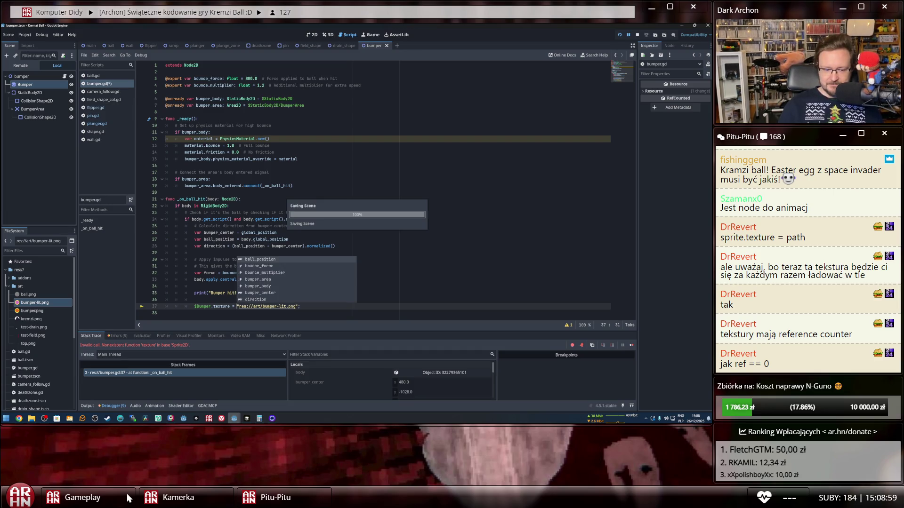
pyautogui.press('Left')
pyautogui.press('Left')
pyautogui.press('Left')
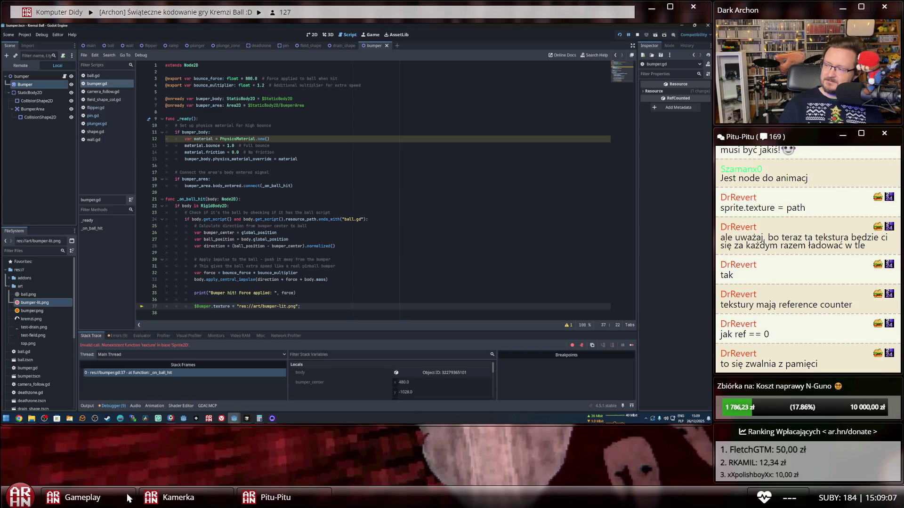
# Rerun the game to hit the String-to-texture error, then strip the value from line 37's texture assignment
pyautogui.click(620, 35)
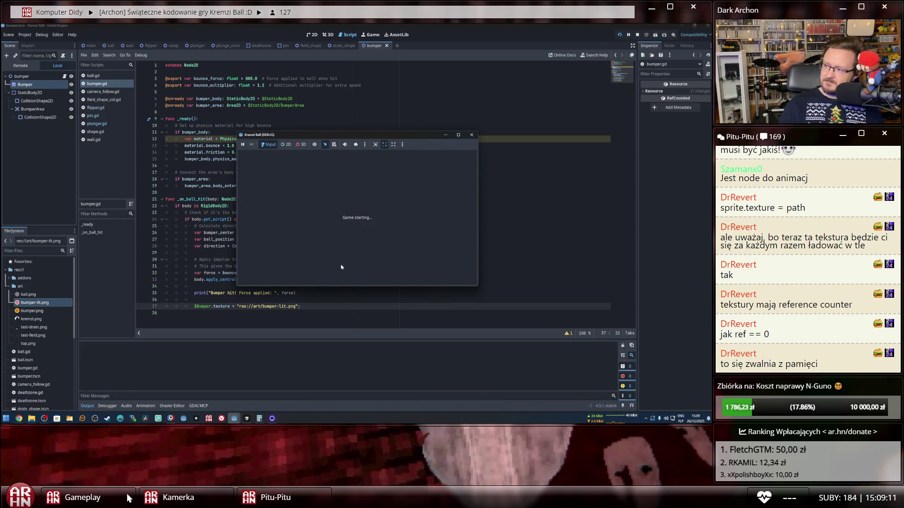
pyautogui.press('space')
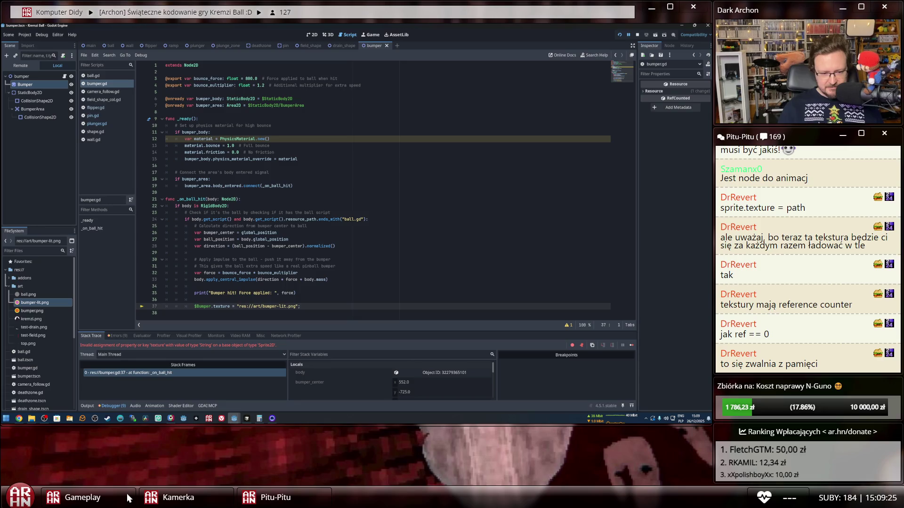
pyautogui.moveTo(287, 307)
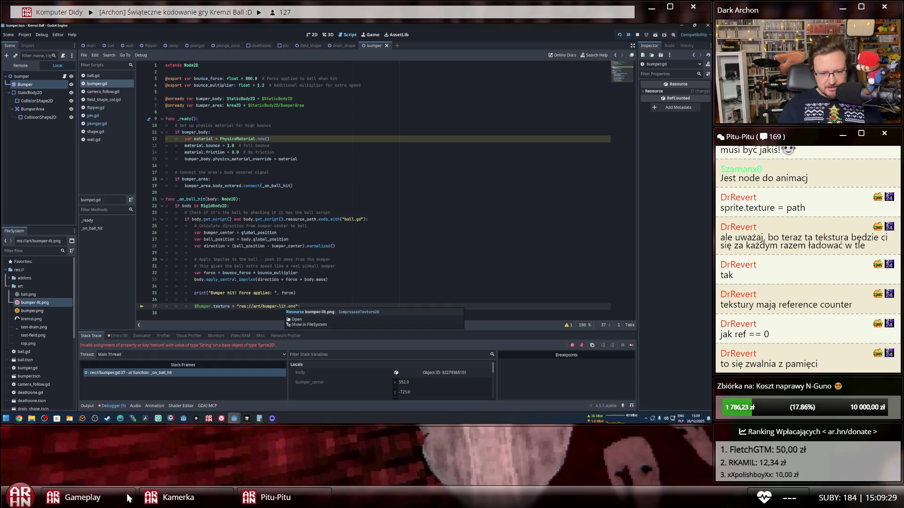
pyautogui.moveTo(221, 306)
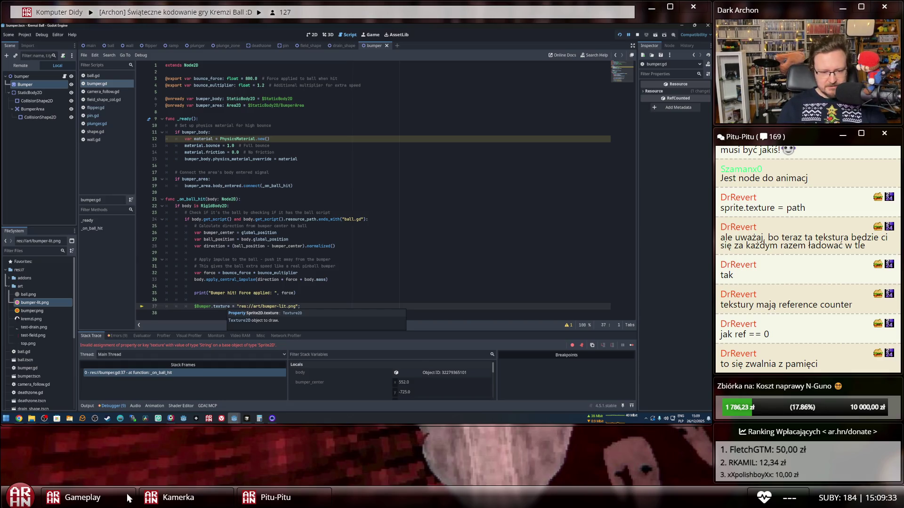
pyautogui.click(237, 306)
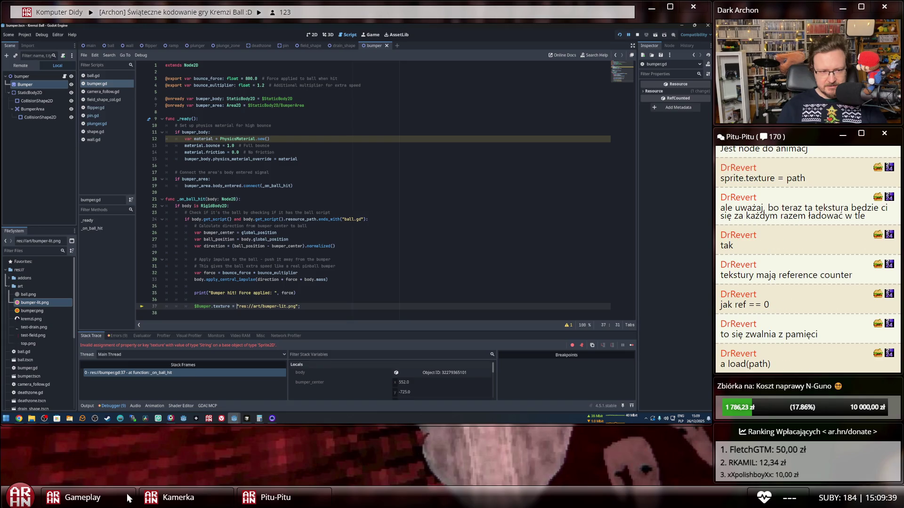
pyautogui.write('Spr')
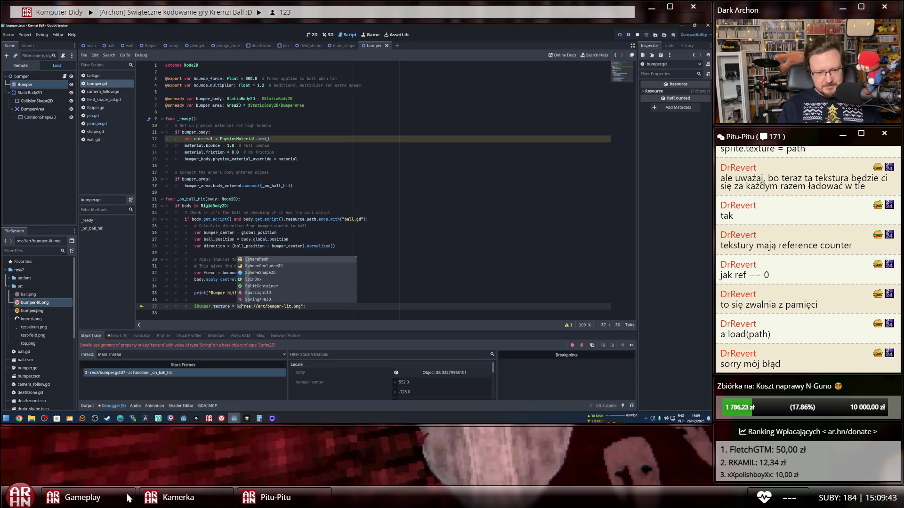
pyautogui.write('ite2D')
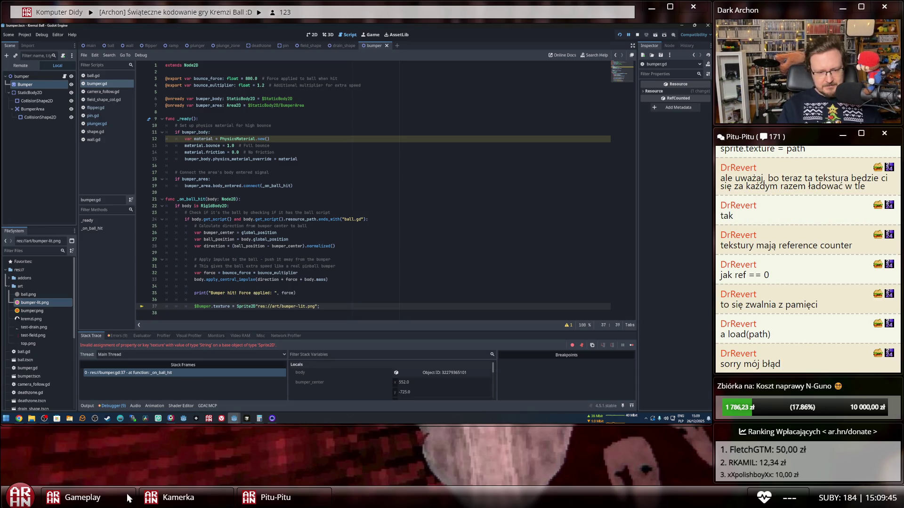
pyautogui.write('(')
pyautogui.write(')')
pyautogui.hotkey('ctrl', 's')
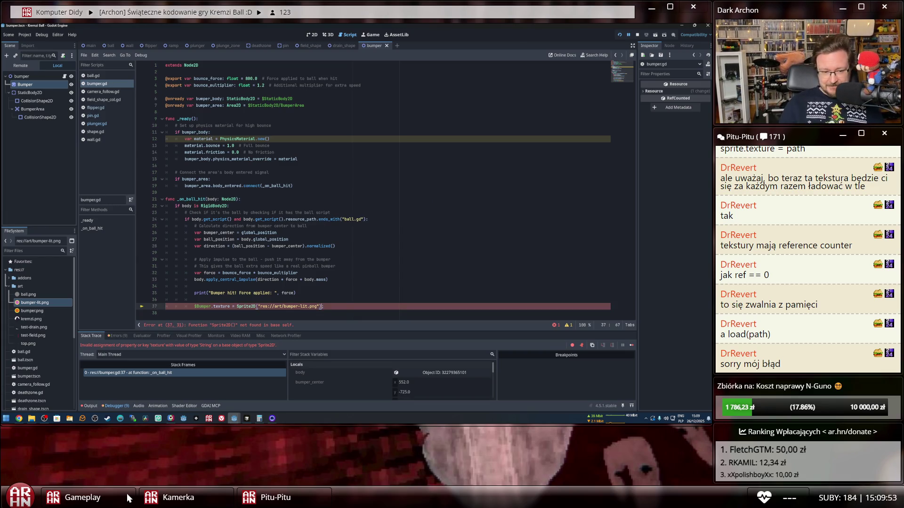
pyautogui.moveTo(237, 307); pyautogui.dragTo(324, 307)
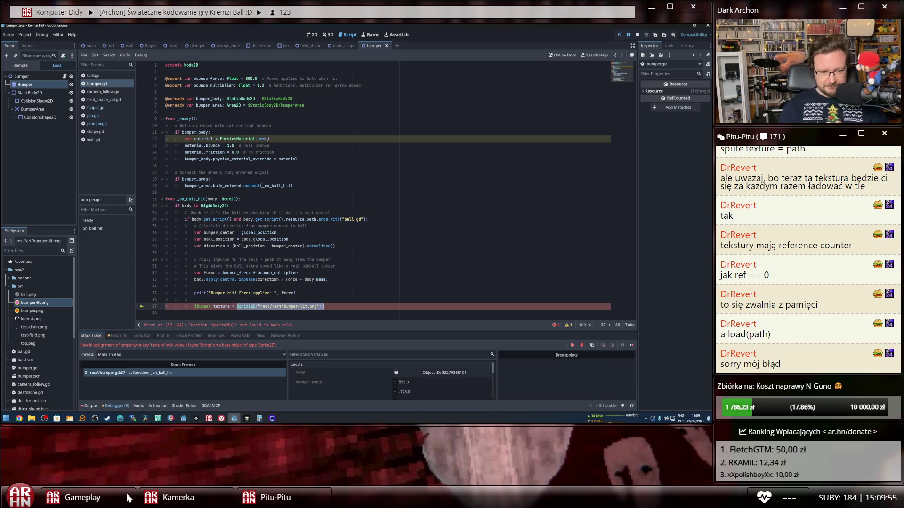
pyautogui.press('BackSpace')
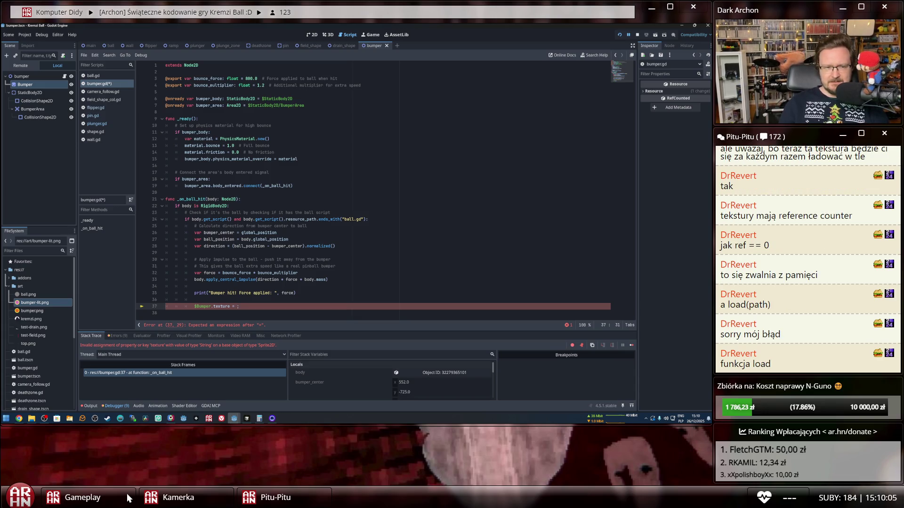
# Add a blank line after line 7 and bring up the Animation panel
pyautogui.click(305, 105)
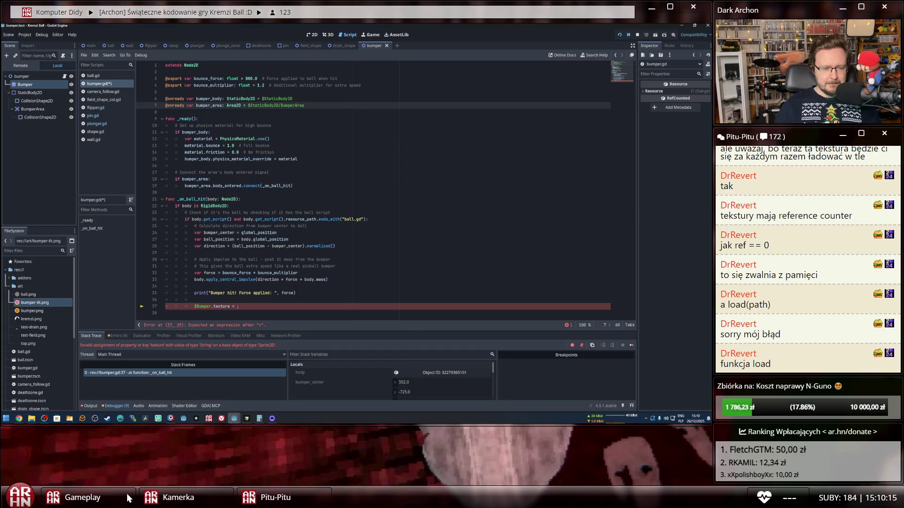
pyautogui.press('Return')
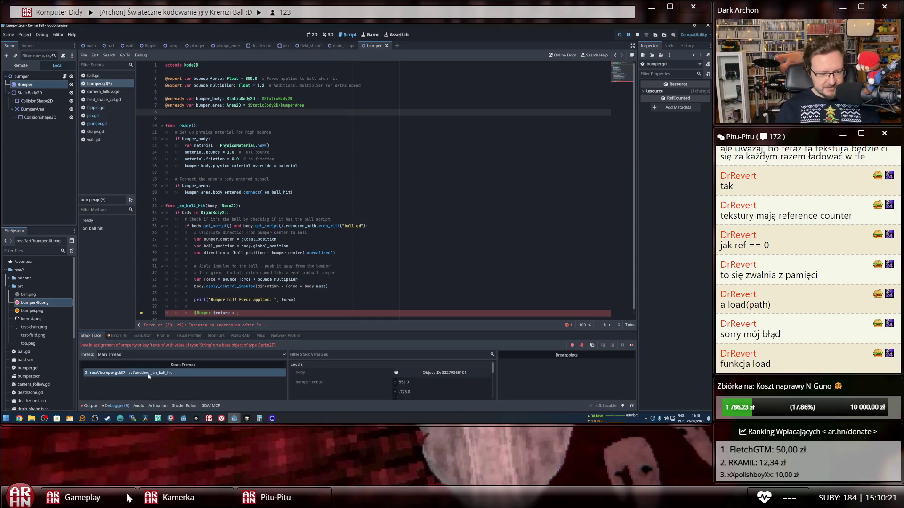
pyautogui.click(157, 406)
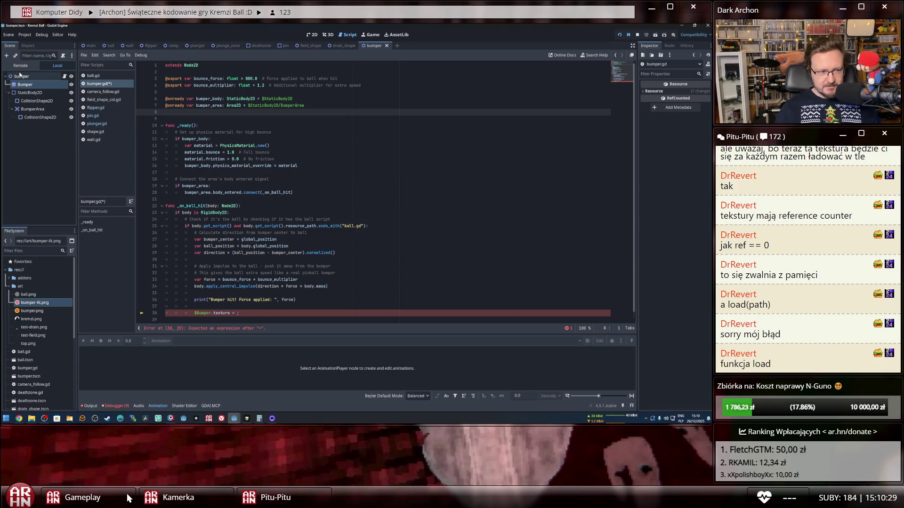
# Add an AnimationPlayer child node under the bumper root node
pyautogui.rightClick(20, 75)
pyautogui.click(42, 88)
pyautogui.write('animation')
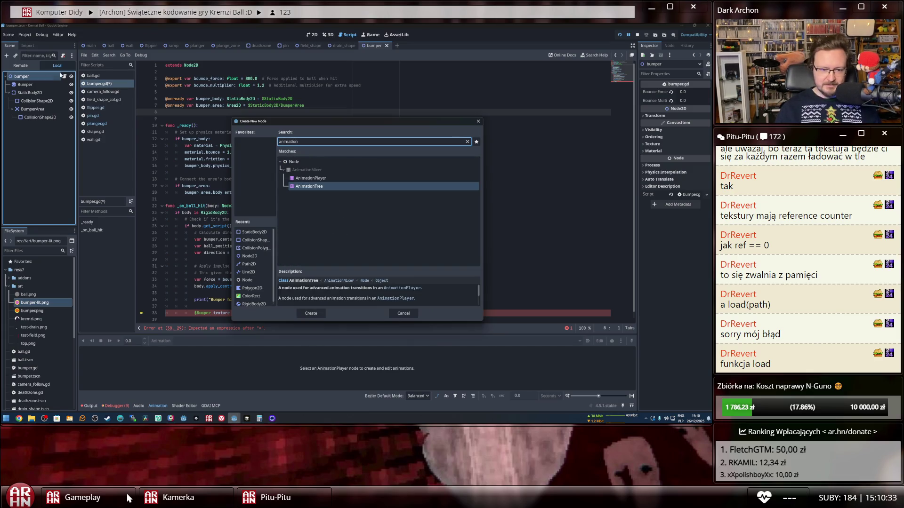
pyautogui.click(350, 178)
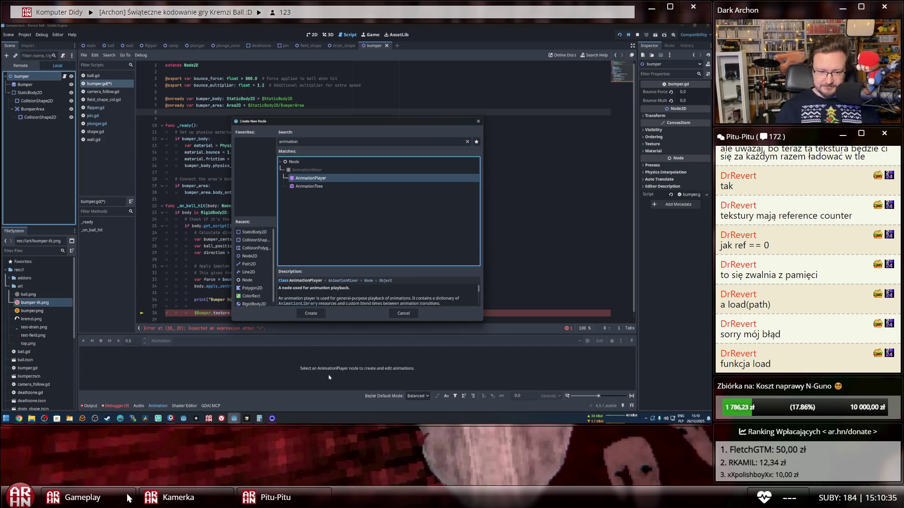
pyautogui.click(311, 314)
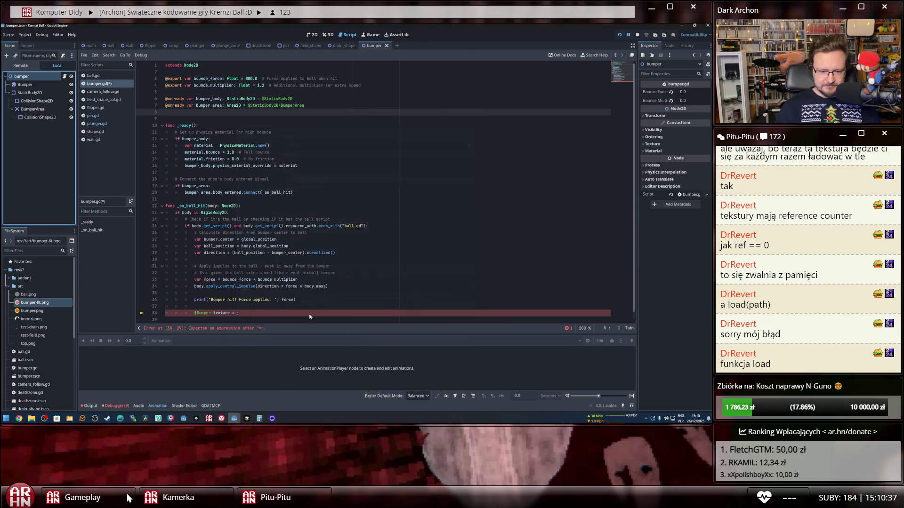
pyautogui.moveTo(32, 311)
pyautogui.mouseDown()
pyautogui.moveTo(221, 369)
pyautogui.moveTo(476, 358)
pyautogui.moveTo(170, 373)
pyautogui.moveTo(225, 391)
pyautogui.mouseUp()
# Create a new animation named 'bump' in the AnimationPlayer
pyautogui.click(670, 92)
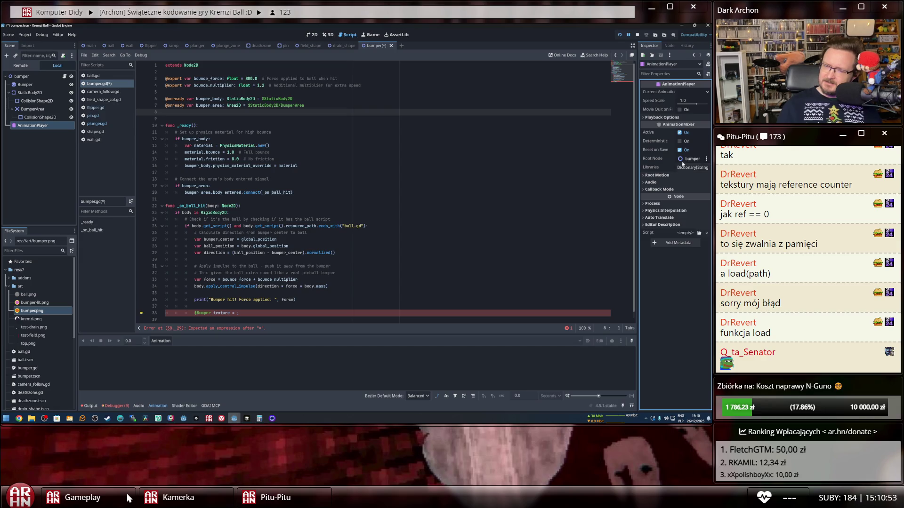
pyautogui.click(684, 92)
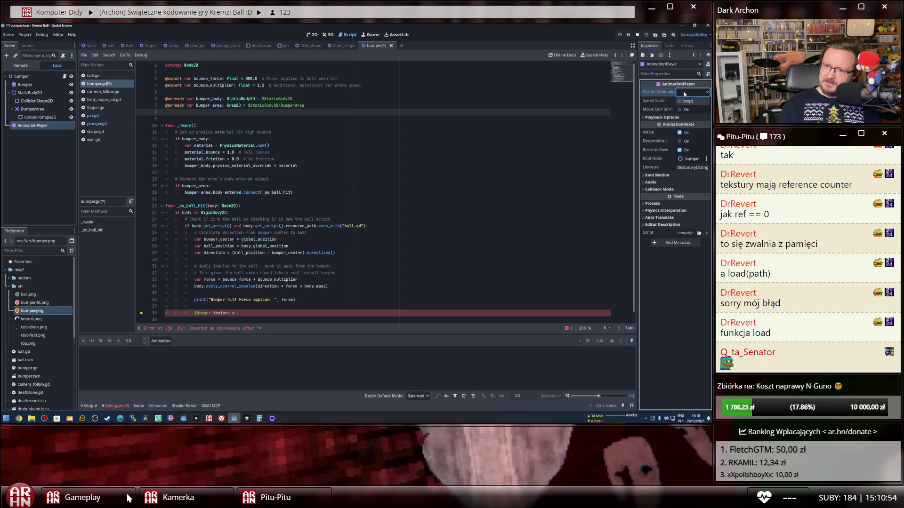
pyautogui.click(695, 93)
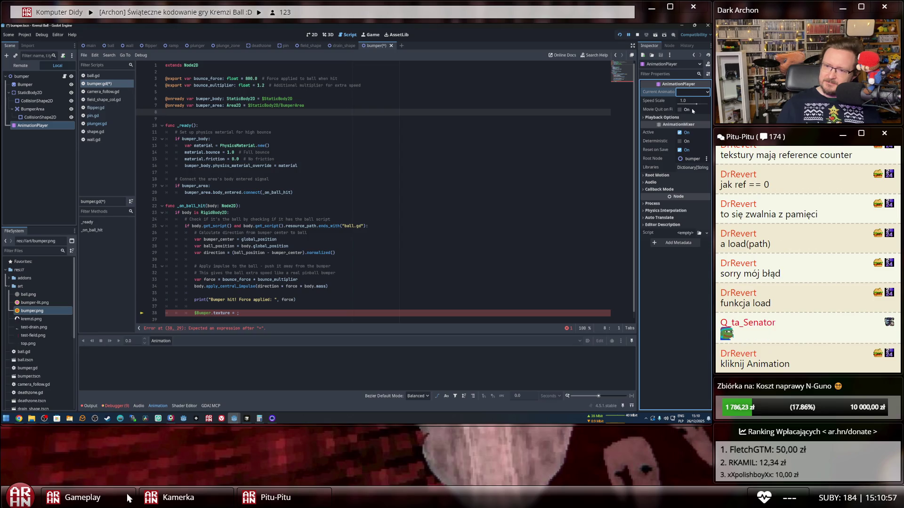
pyautogui.click(659, 118)
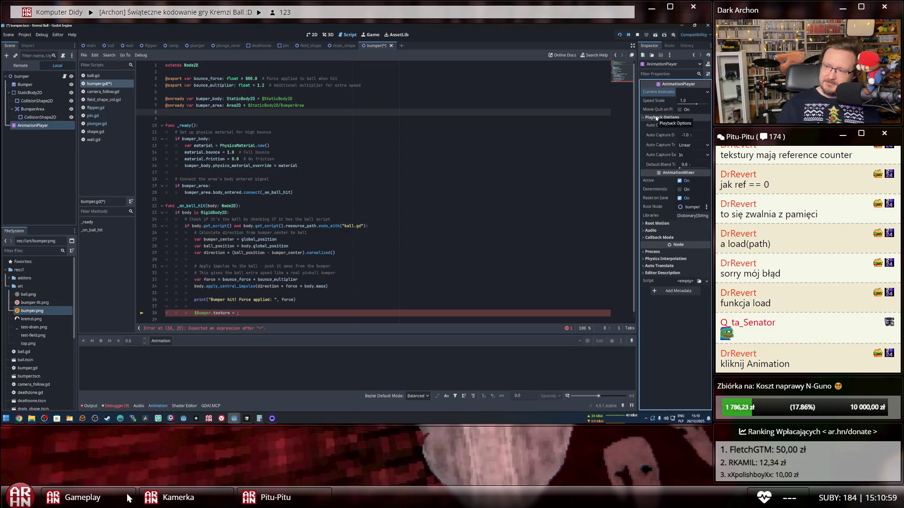
pyautogui.click(659, 118)
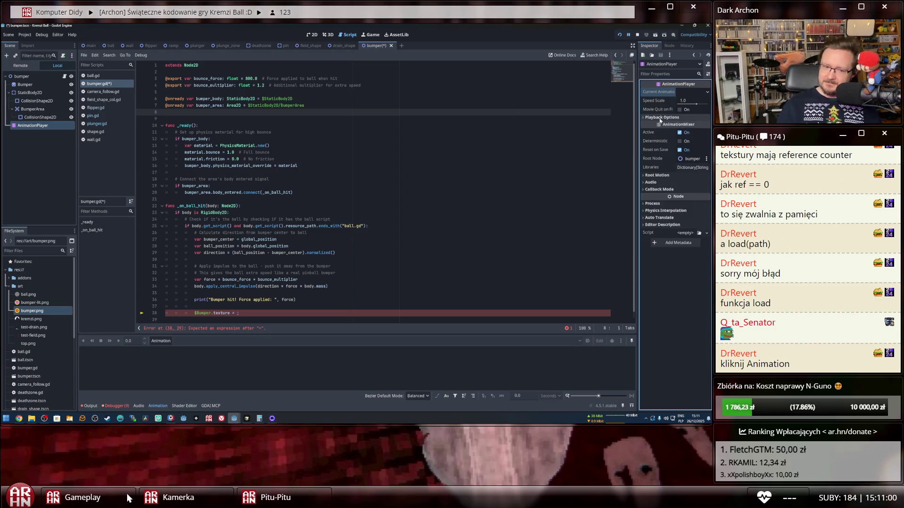
pyautogui.click(161, 341)
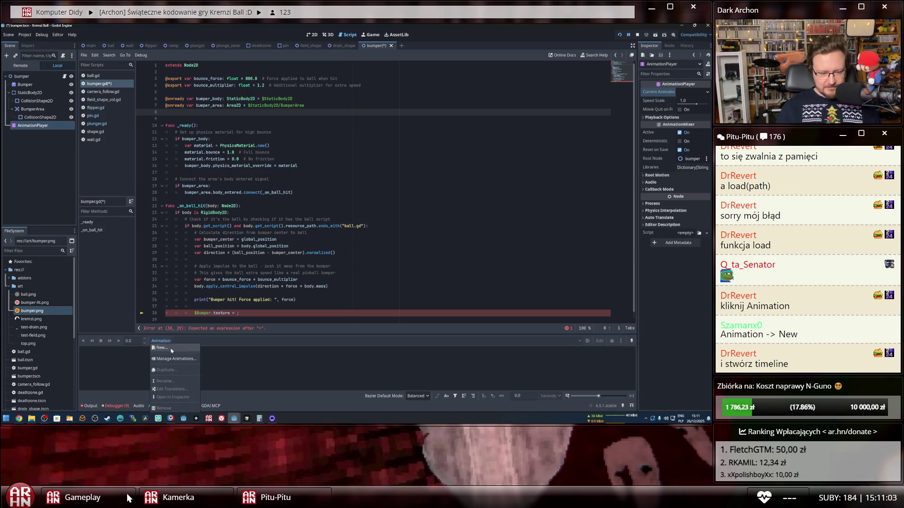
pyautogui.click(171, 349)
pyautogui.write('bump')
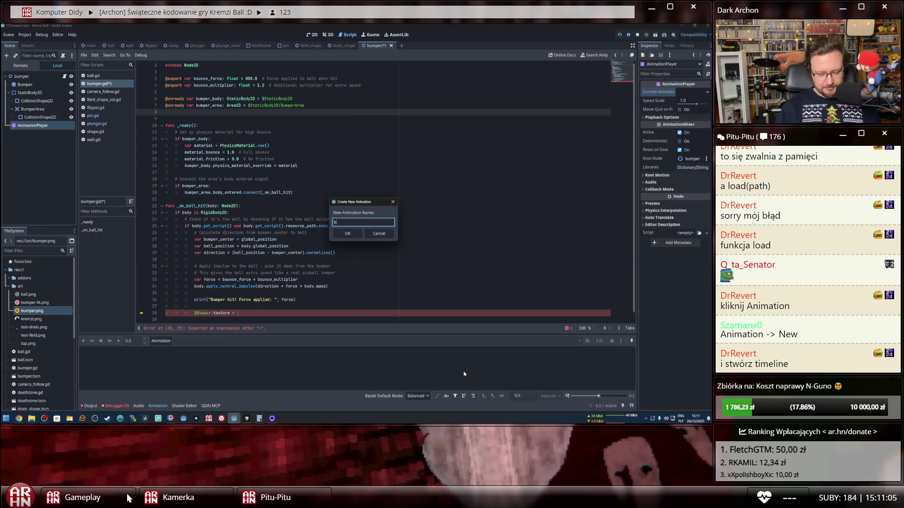
pyautogui.press('Return')
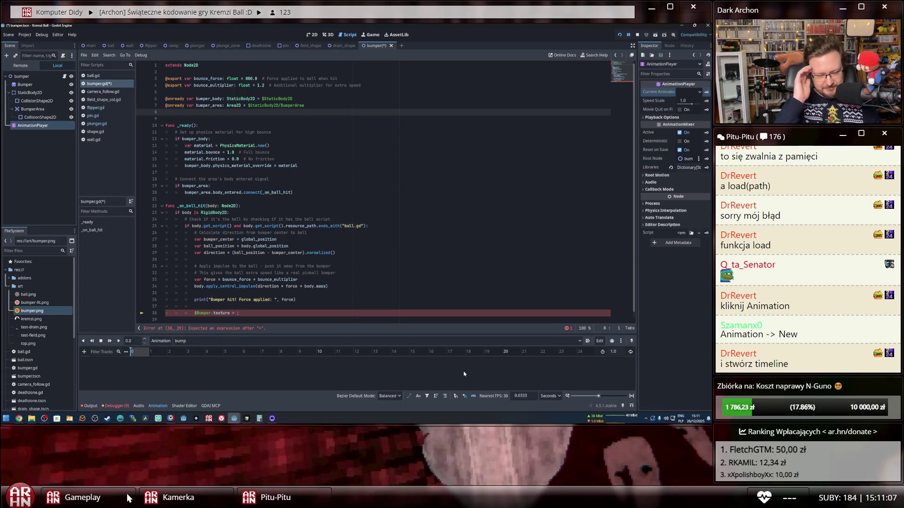
# Reset the bump timeline's playhead to 0 and bring up the Add Track type list
pyautogui.click(77, 300)
pyautogui.moveTo(40, 303)
pyautogui.mouseDown()
pyautogui.moveTo(137, 352)
pyautogui.moveTo(261, 379)
pyautogui.moveTo(369, 368)
pyautogui.moveTo(297, 377)
pyautogui.mouseUp()
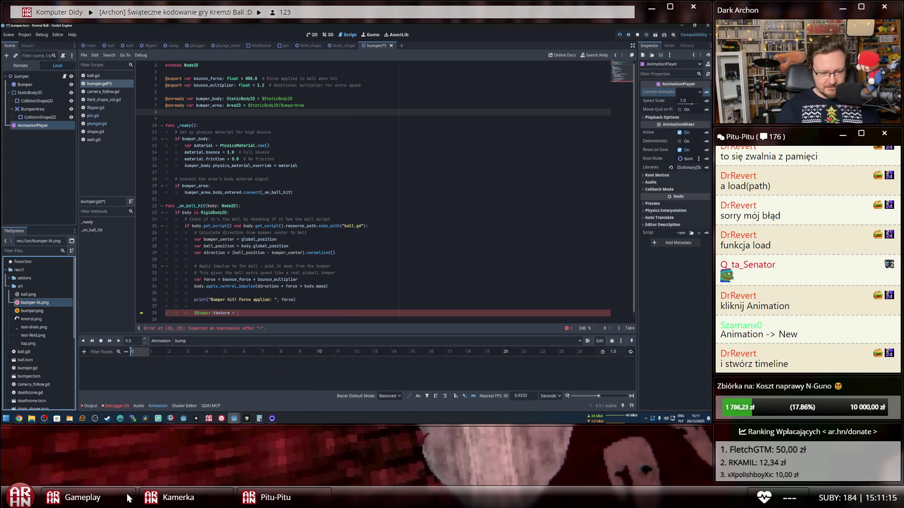
pyautogui.click(134, 352)
pyautogui.moveTo(133, 354); pyautogui.dragTo(126, 352)
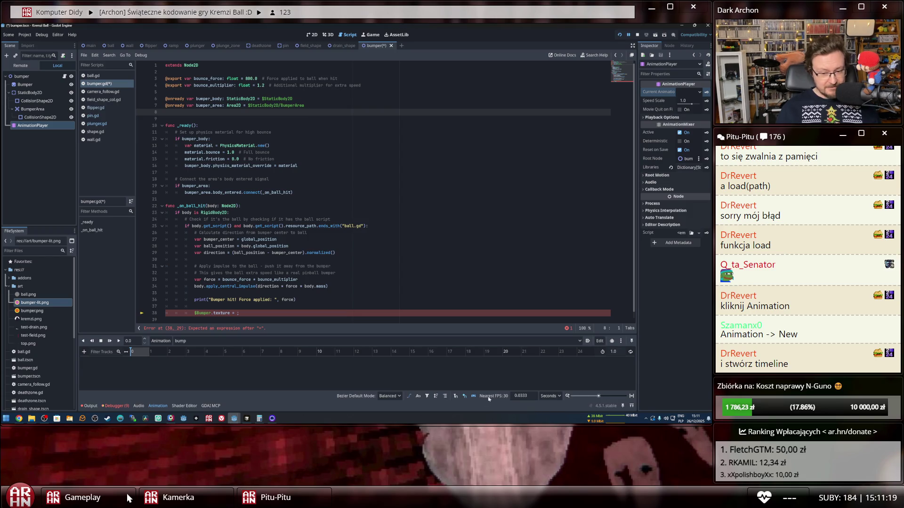
pyautogui.click(84, 352)
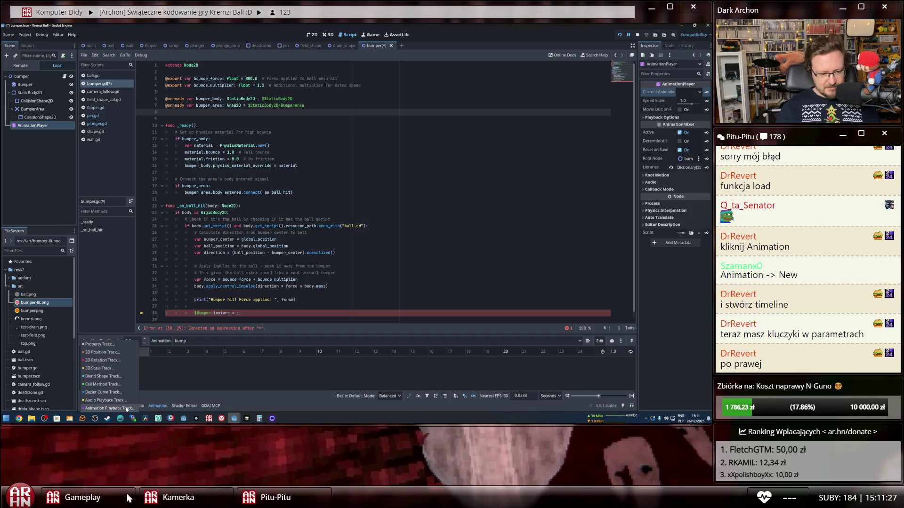
# Try adding a track for the AnimationPlayer itself, dismiss the warning, and save the scene
pyautogui.click(125, 408)
pyautogui.doubleClick(346, 161)
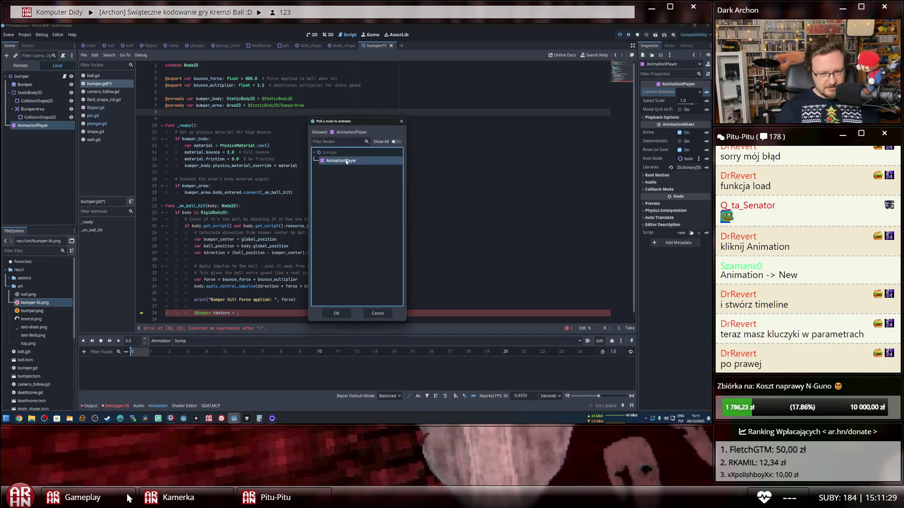
pyautogui.click(335, 230)
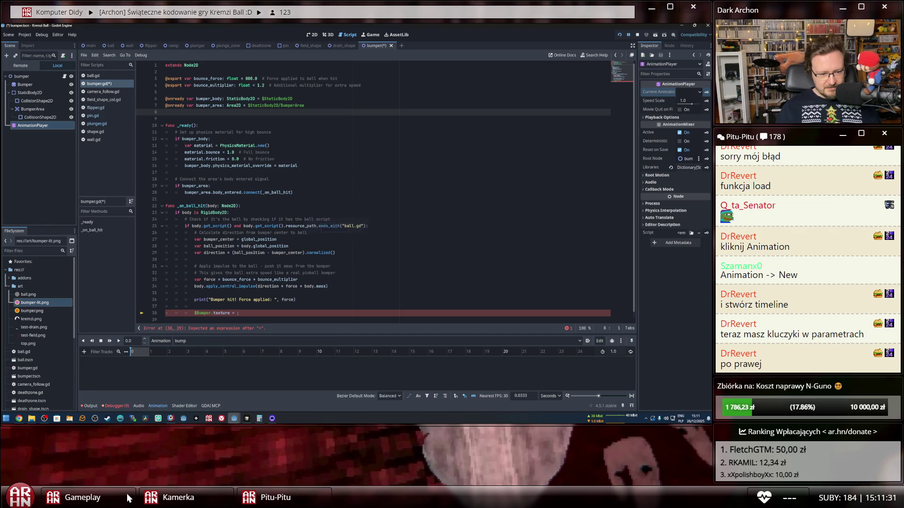
pyautogui.click(621, 341)
pyautogui.click(566, 385)
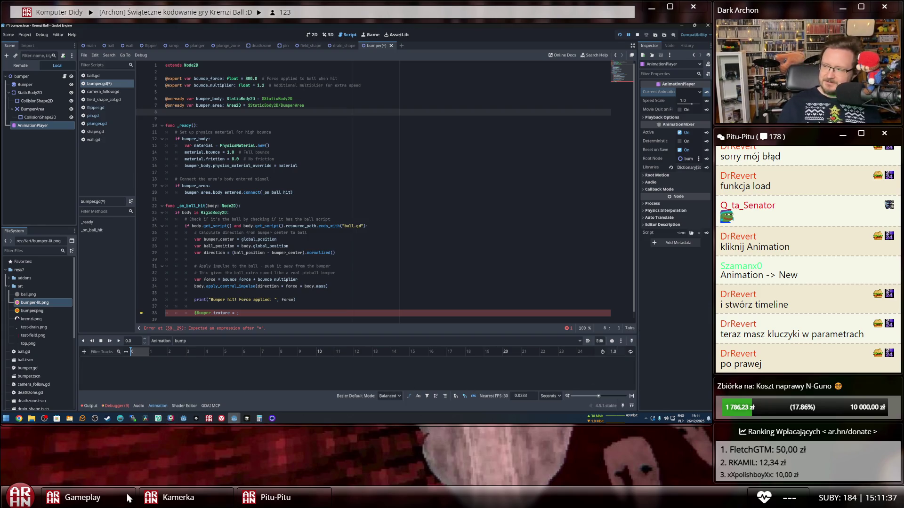
pyautogui.hotkey('ctrl', 's')
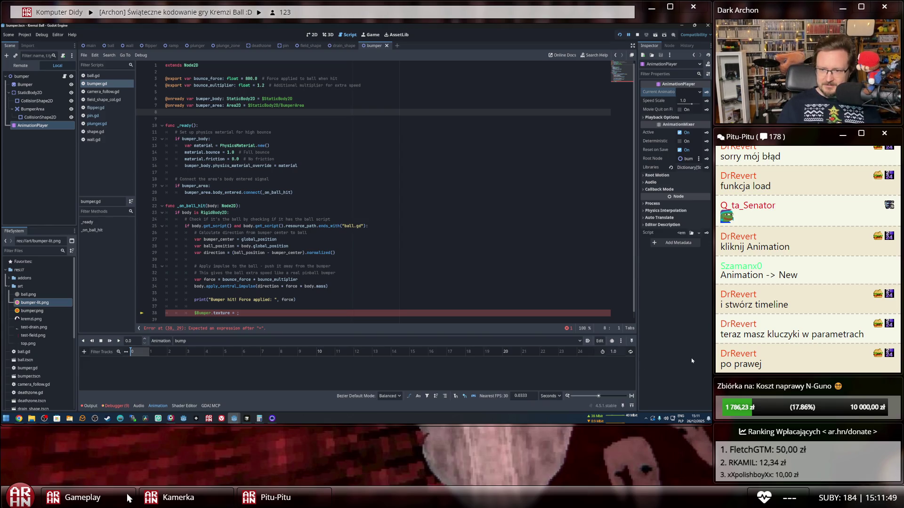
# Set Current Animation to bump and try keying it, dismissing the can't-animate-itself warnings
pyautogui.click(700, 92)
pyautogui.click(694, 110)
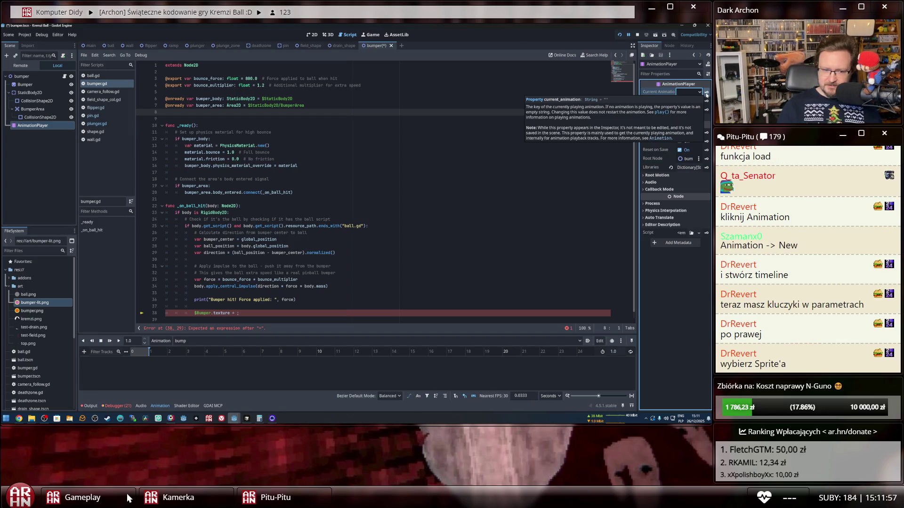
pyautogui.click(706, 93)
pyautogui.press('Return')
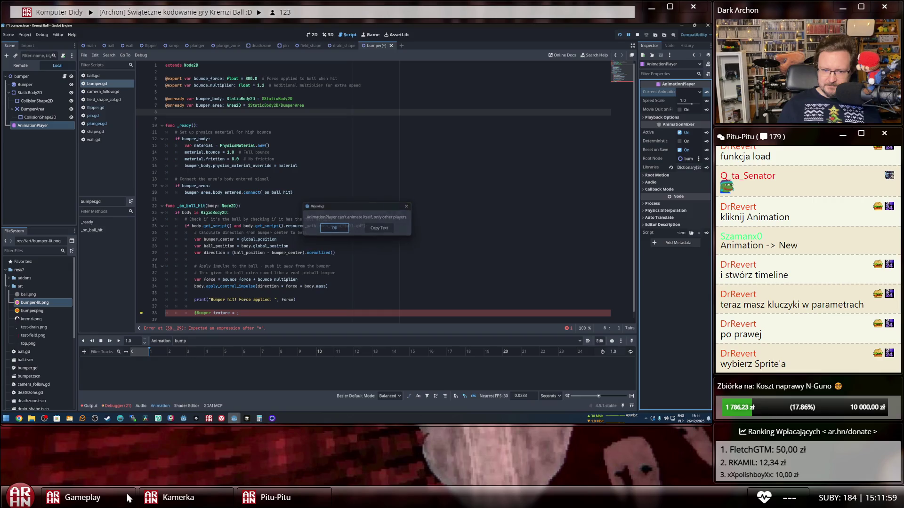
pyautogui.click(705, 92)
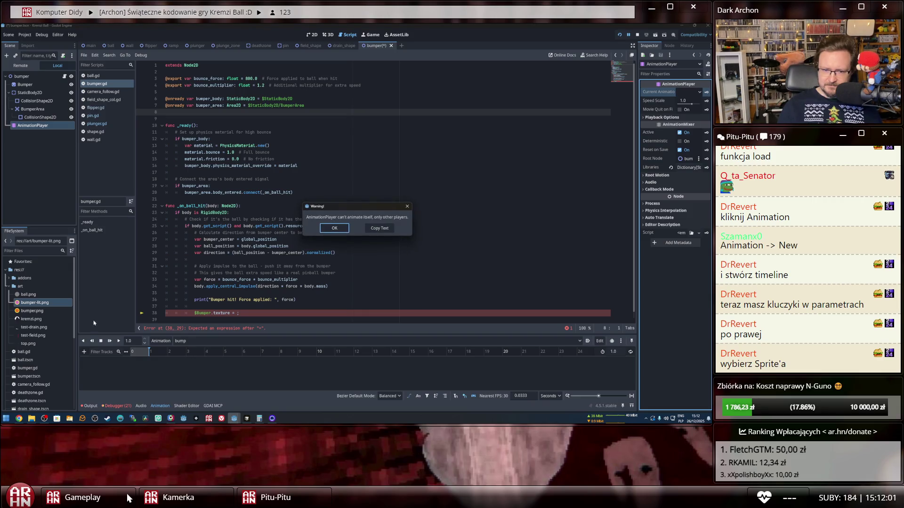
pyautogui.click(335, 227)
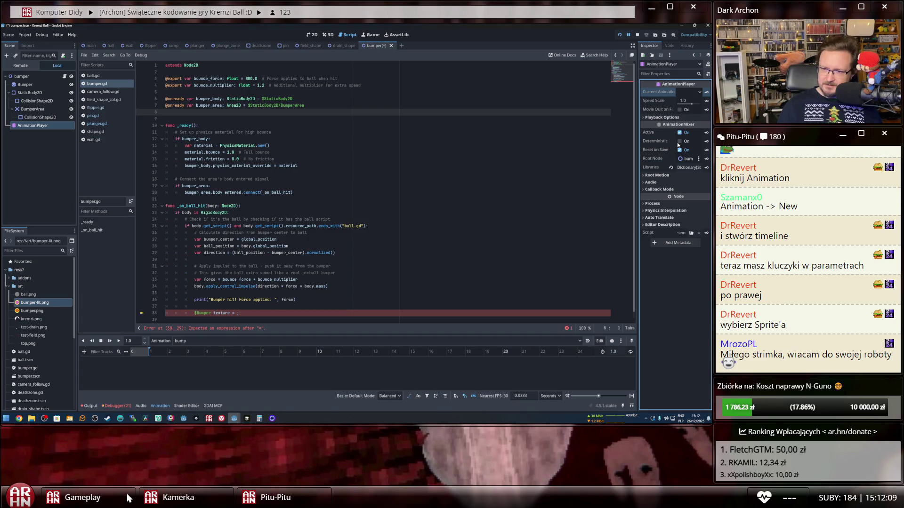
# Reselect bump as the current animation and save the bumper scene
pyautogui.click(690, 93)
pyautogui.click(690, 93)
pyautogui.click(690, 93)
pyautogui.click(690, 92)
pyautogui.click(690, 93)
pyautogui.click(689, 93)
pyautogui.click(690, 92)
pyautogui.click(690, 110)
pyautogui.hotkey('ctrl', 's')
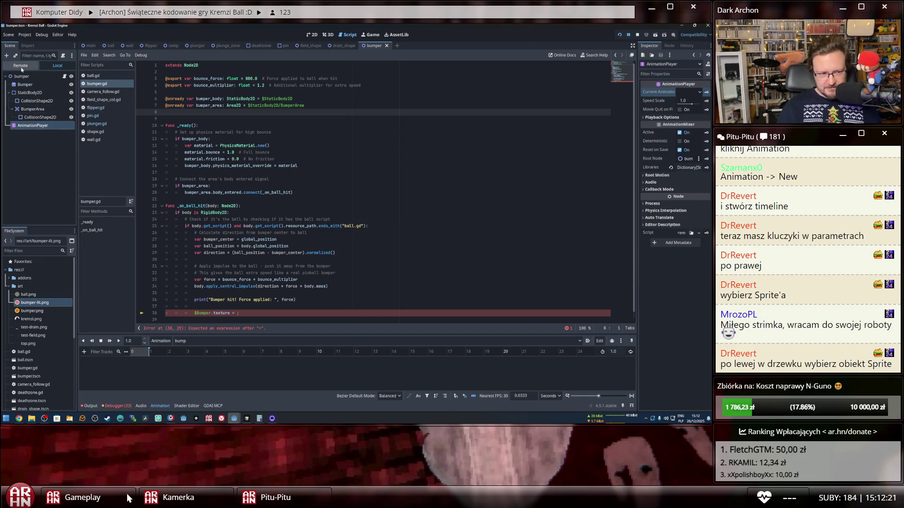
# Try dragging the Bumper node into the tracks, check Root Node, then select the AnimationPlayer
pyautogui.moveTo(25, 84)
pyautogui.mouseDown()
pyautogui.moveTo(42, 94)
pyautogui.moveTo(181, 377)
pyautogui.moveTo(440, 325)
pyautogui.moveTo(197, 126)
pyautogui.moveTo(141, 266)
pyautogui.moveTo(47, 99)
pyautogui.moveTo(25, 85)
pyautogui.mouseUp()
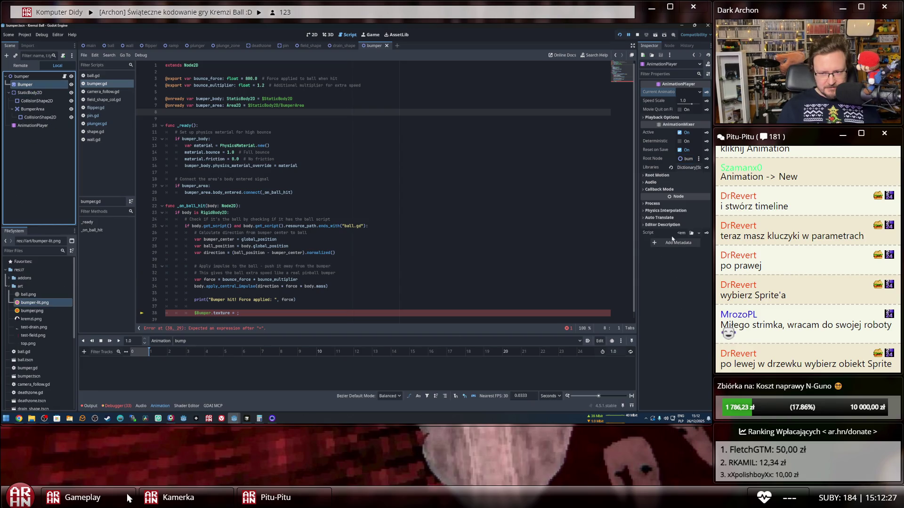
pyautogui.click(698, 160)
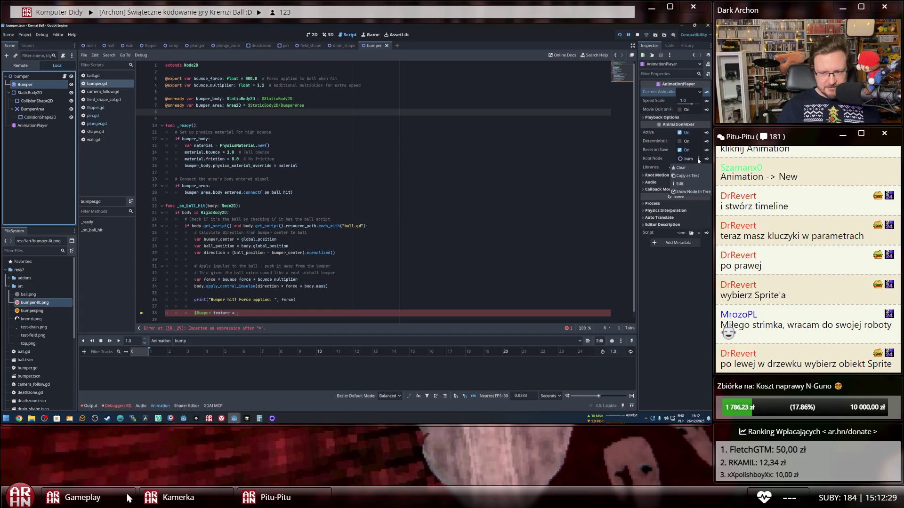
pyautogui.click(698, 160)
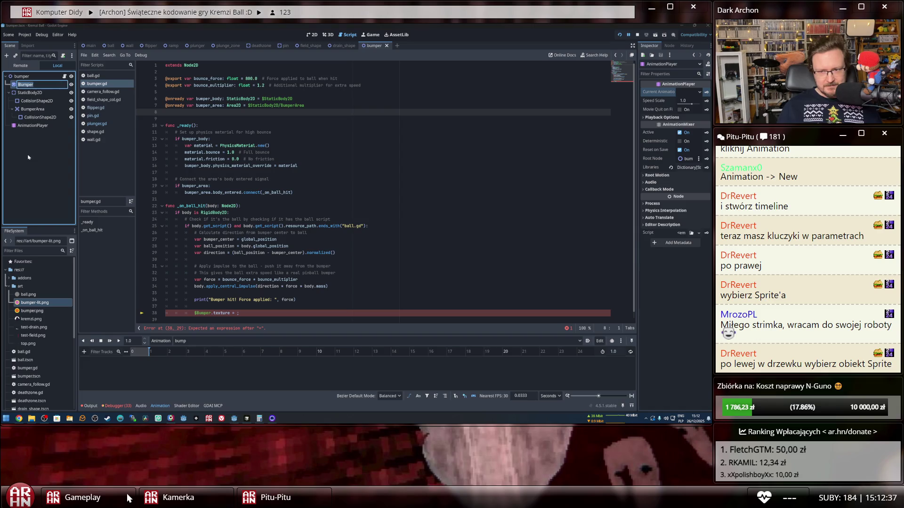
pyautogui.click(30, 125)
# Key the Bumper sprite's Texture to create a bump texture track, save, and play it
pyautogui.click(29, 85)
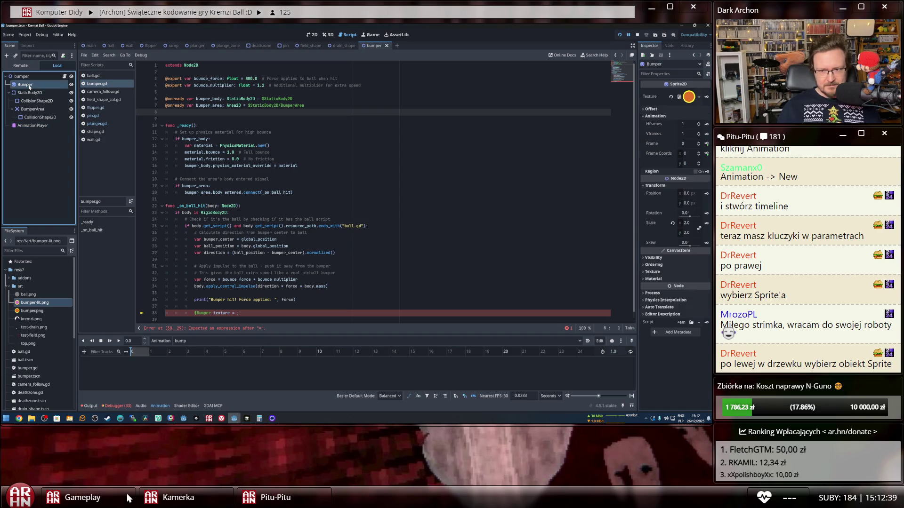
pyautogui.moveTo(688, 96)
pyautogui.mouseDown()
pyautogui.moveTo(227, 339)
pyautogui.moveTo(190, 368)
pyautogui.moveTo(155, 365)
pyautogui.moveTo(376, 226)
pyautogui.moveTo(691, 102)
pyautogui.mouseUp()
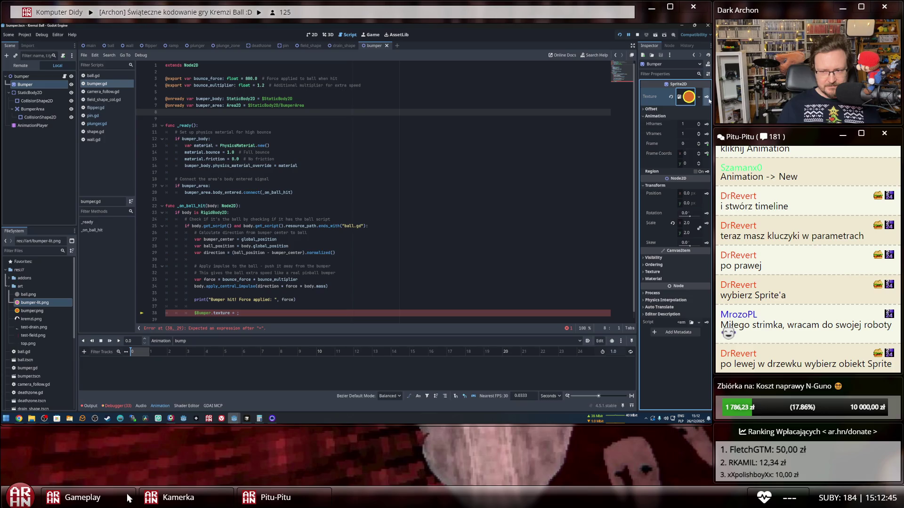
pyautogui.click(706, 97)
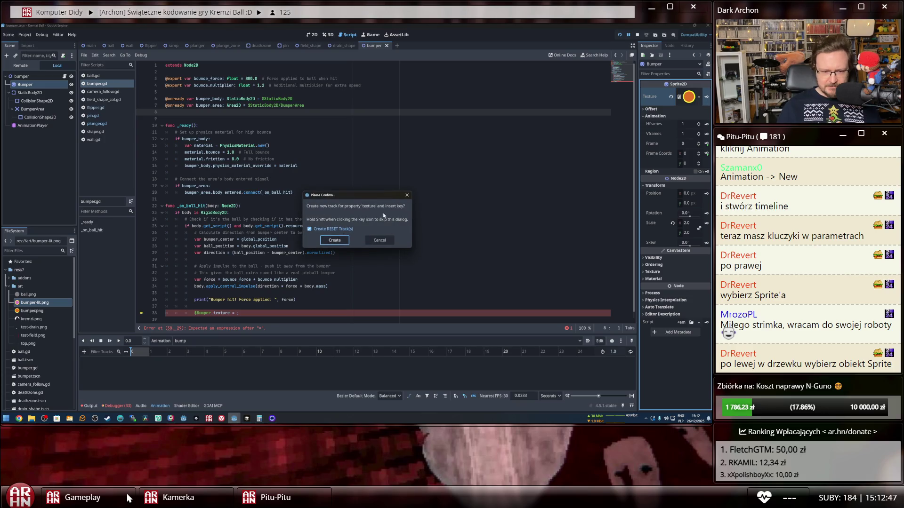
pyautogui.click(334, 240)
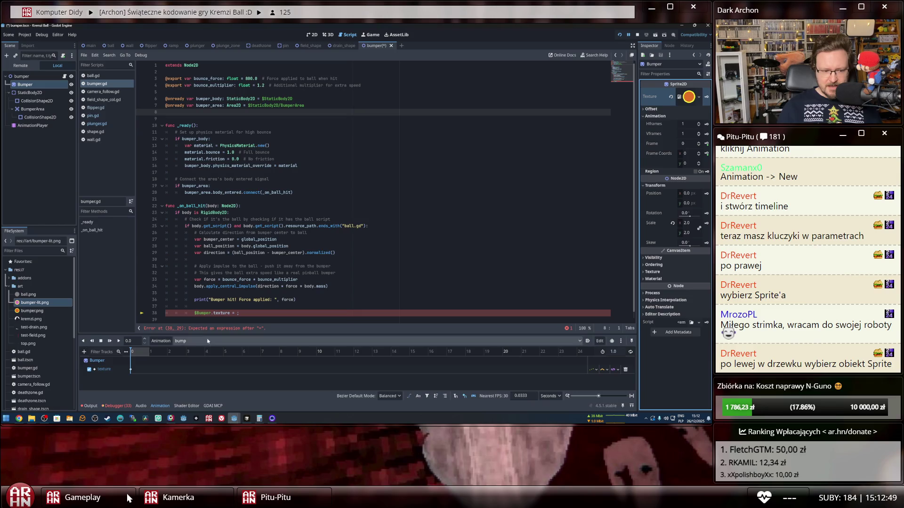
pyautogui.hotkey('ctrl', 's')
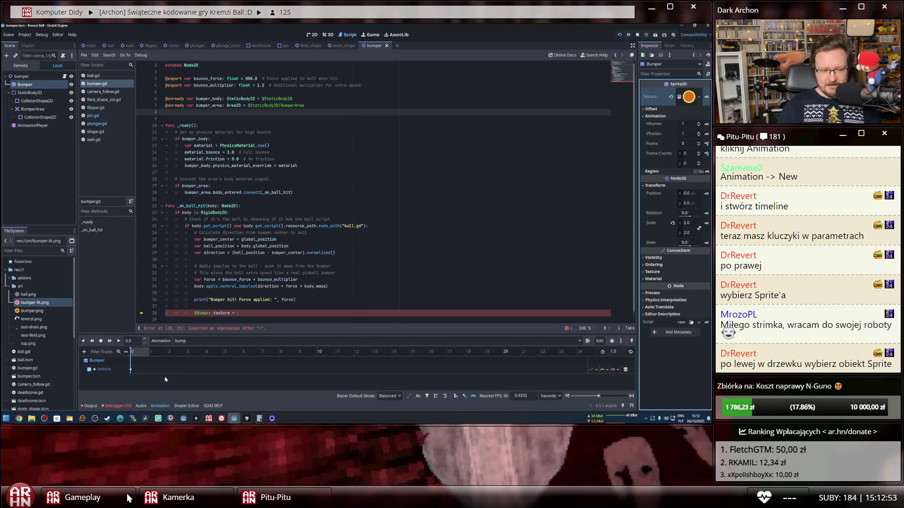
pyautogui.moveTo(34, 302)
pyautogui.mouseDown()
pyautogui.moveTo(141, 358)
pyautogui.moveTo(138, 375)
pyautogui.moveTo(130, 369)
pyautogui.mouseUp()
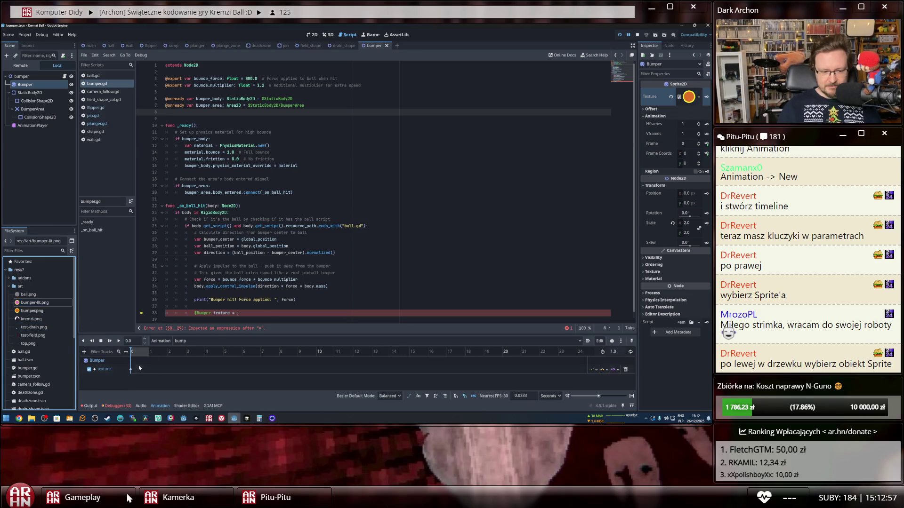
pyautogui.click(118, 341)
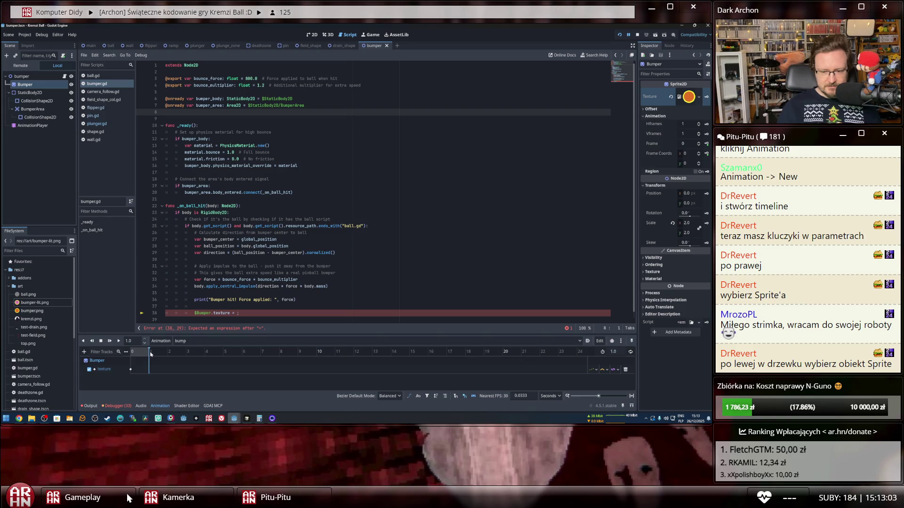
# Set the texture track's update mode to Capture
pyautogui.click(594, 369)
pyautogui.click(606, 370)
pyautogui.click(607, 370)
pyautogui.click(607, 372)
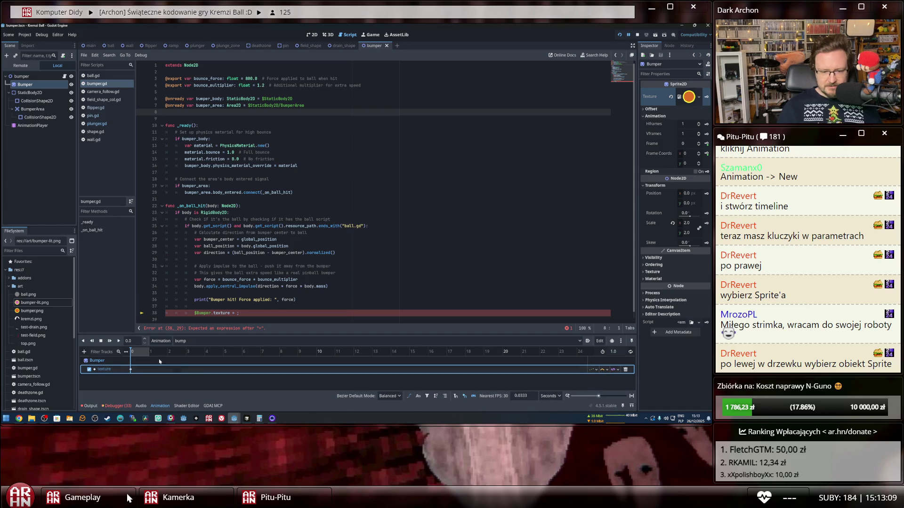
pyautogui.click(609, 370)
pyautogui.click(617, 370)
pyautogui.click(617, 370)
pyautogui.click(617, 370)
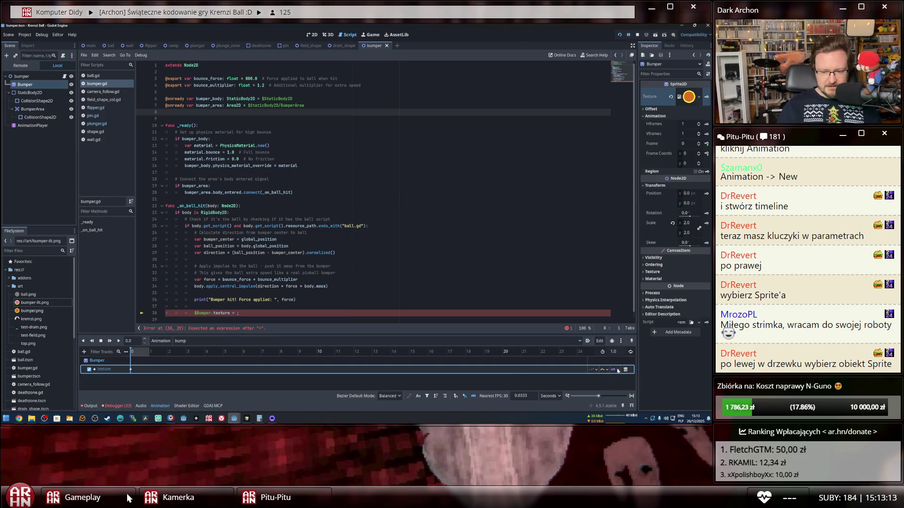
pyautogui.click(594, 370)
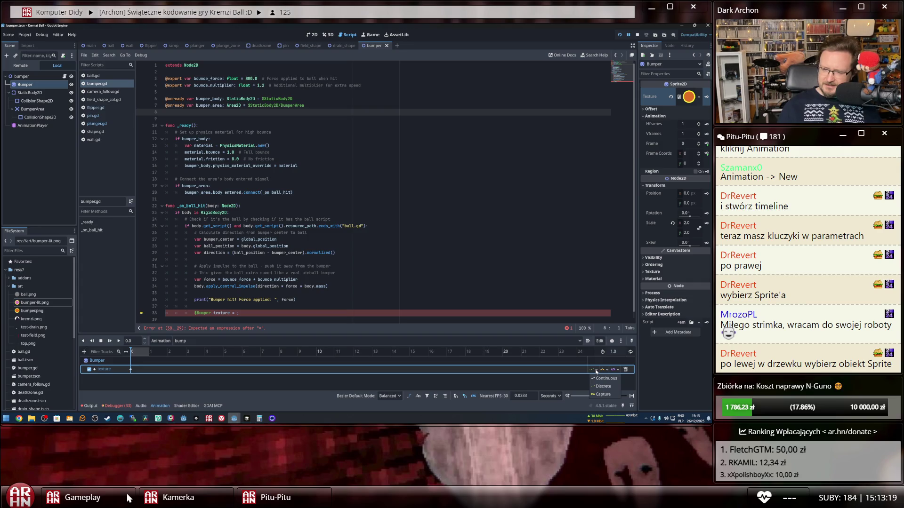
pyautogui.click(603, 395)
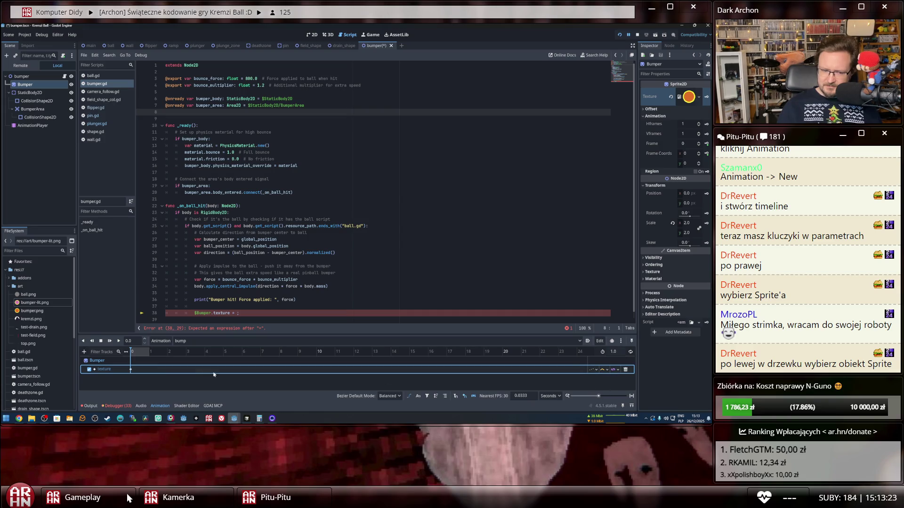
# Make the key at 0 use bumper-lit.png and play the bump animation
pyautogui.click(130, 369)
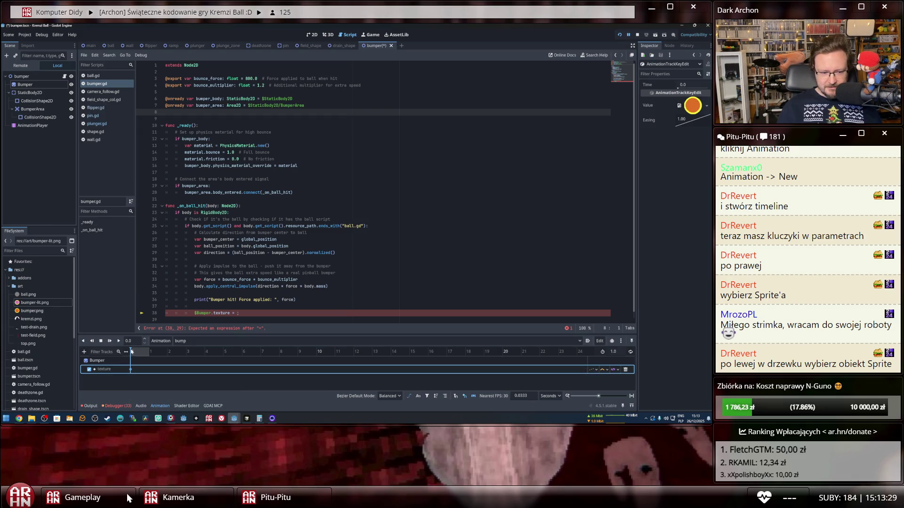
pyautogui.moveTo(29, 303)
pyautogui.mouseDown()
pyautogui.moveTo(703, 98)
pyautogui.moveTo(691, 106)
pyautogui.mouseUp()
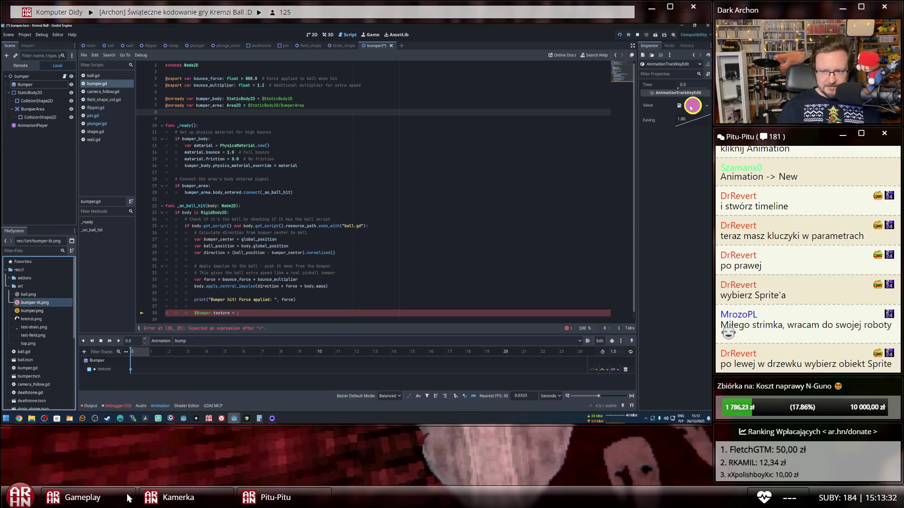
pyautogui.click(169, 379)
pyautogui.click(119, 341)
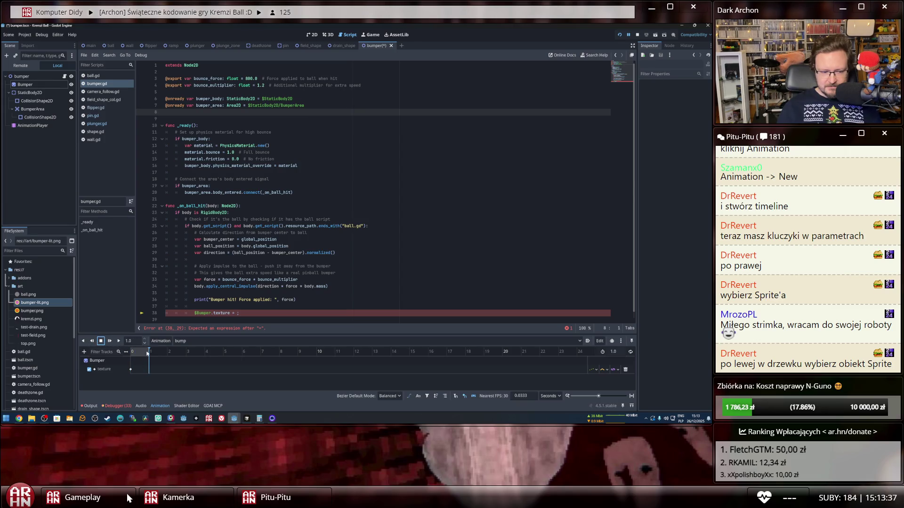
# Inspect the texture track's node path and set the Bumper sprite's texture to bumper.png
pyautogui.moveTo(146, 355); pyautogui.dragTo(135, 355)
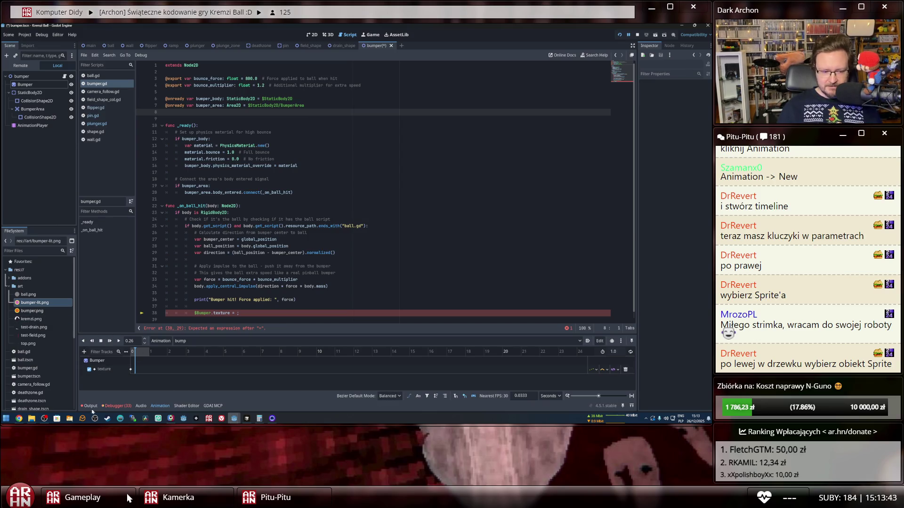
pyautogui.doubleClick(104, 369)
pyautogui.click(139, 381)
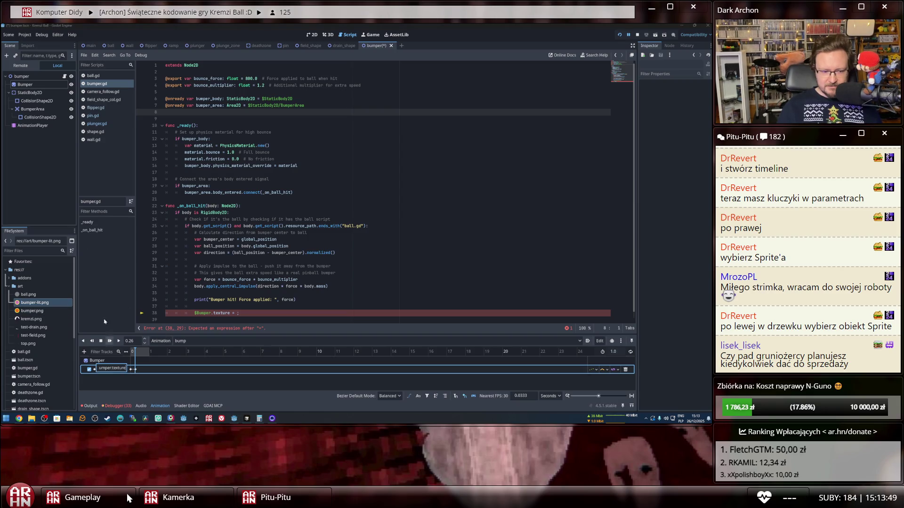
pyautogui.click(38, 87)
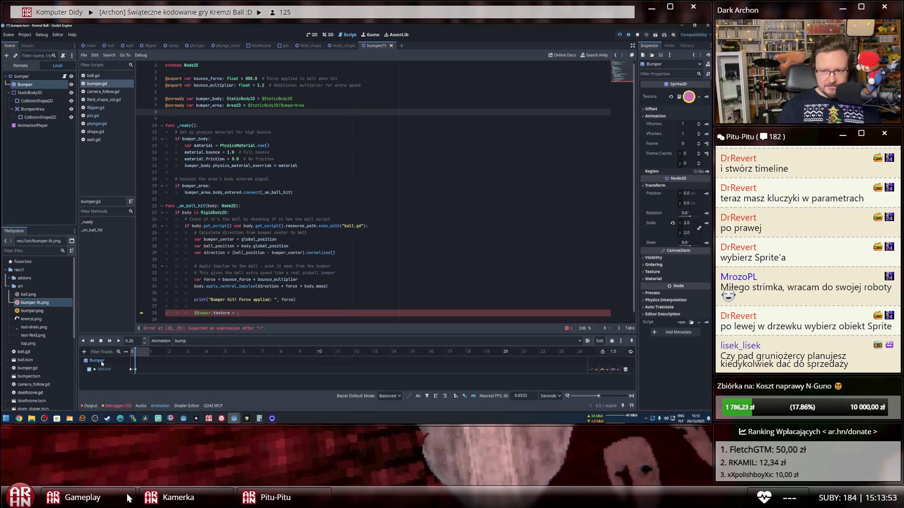
pyautogui.moveTo(32, 311)
pyautogui.mouseDown()
pyautogui.moveTo(470, 159)
pyautogui.moveTo(688, 97)
pyautogui.mouseUp()
pyautogui.click(123, 353)
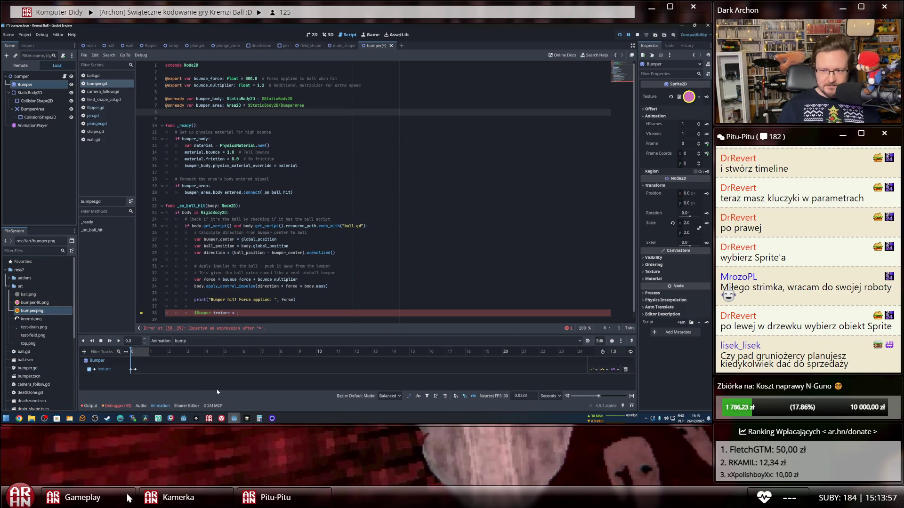
# Preview the bump animation, save the scene, and jump to the erroring script line 38
pyautogui.click(119, 341)
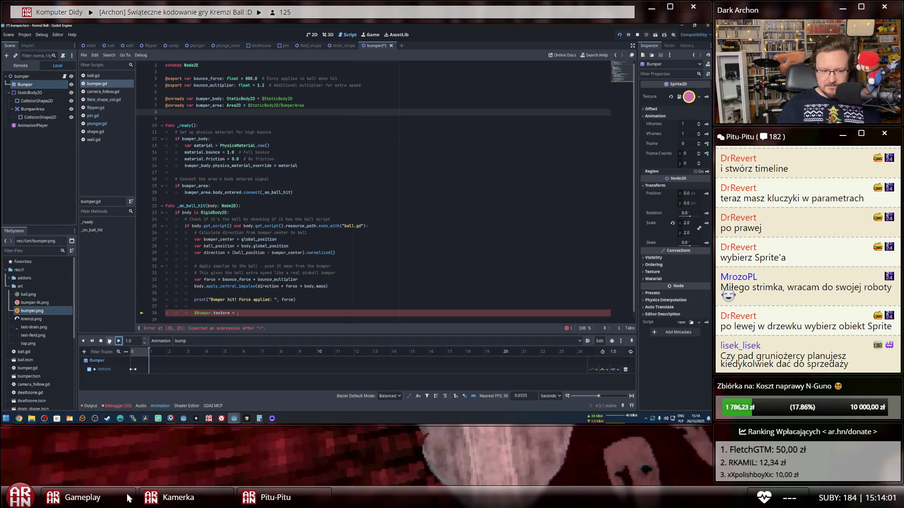
pyautogui.click(101, 340)
pyautogui.moveTo(131, 358)
pyautogui.mouseDown()
pyautogui.moveTo(146, 354)
pyautogui.moveTo(99, 326)
pyautogui.mouseUp()
pyautogui.hotkey('ctrl', 's')
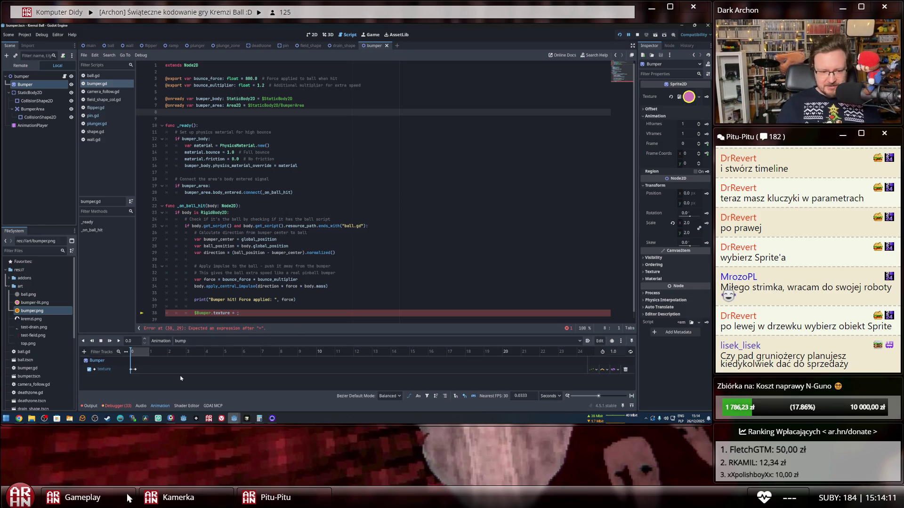
pyautogui.click(234, 329)
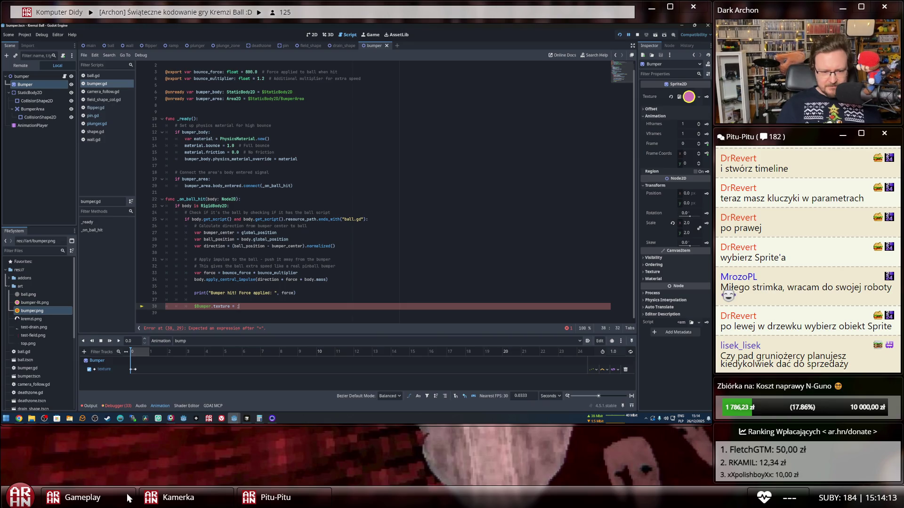
# Undo the unfinished texture line 38, save, and preview bump in the 2D view
pyautogui.hotkey('ctrl', 'z')
pyautogui.hotkey('ctrl', 'z')
pyautogui.hotkey('ctrl', 's')
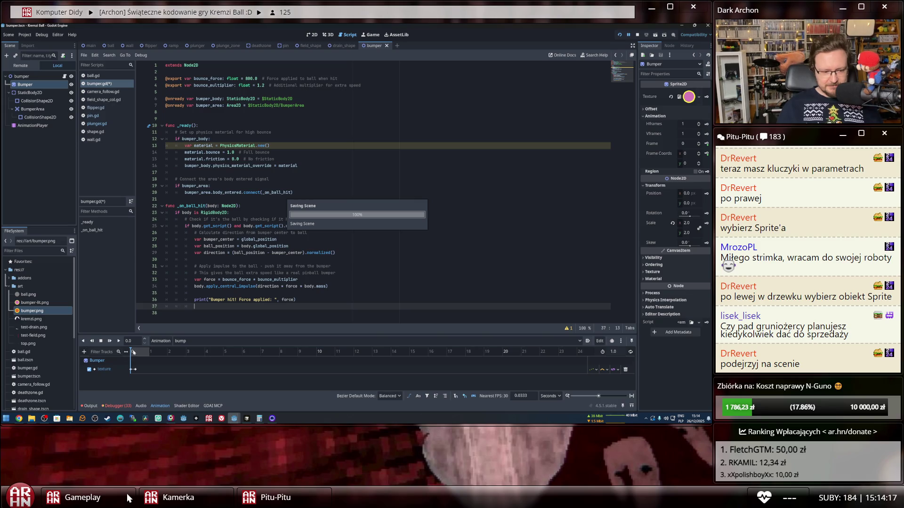
pyautogui.moveTo(132, 353)
pyautogui.mouseDown()
pyautogui.moveTo(146, 354)
pyautogui.moveTo(120, 354)
pyautogui.moveTo(146, 356)
pyautogui.moveTo(130, 356)
pyautogui.mouseUp()
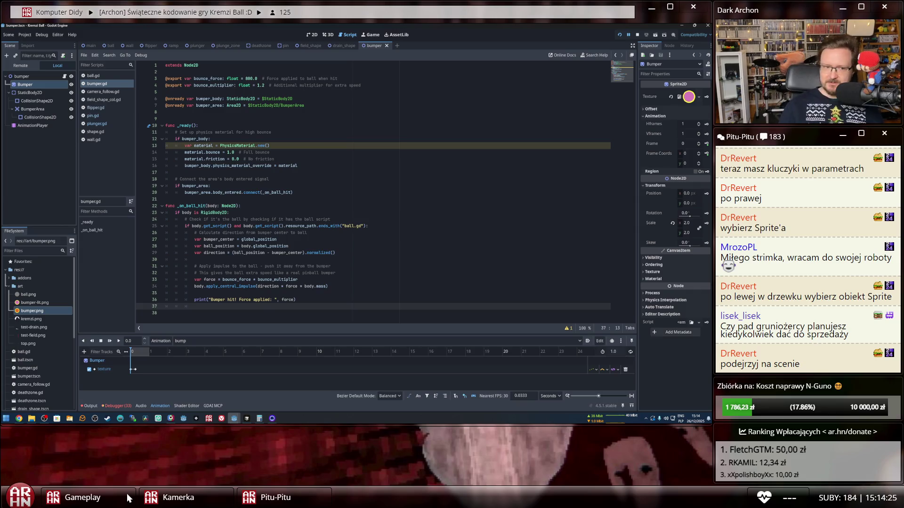
pyautogui.click(313, 35)
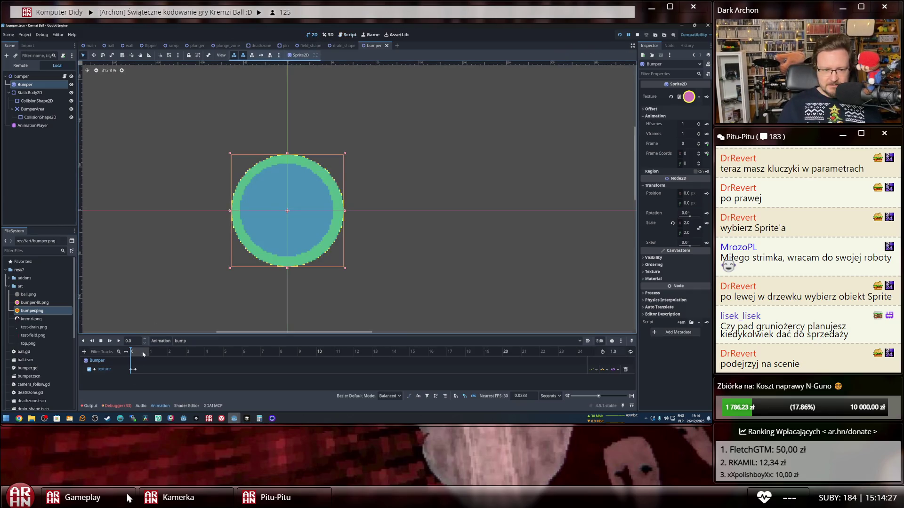
pyautogui.click(399, 280)
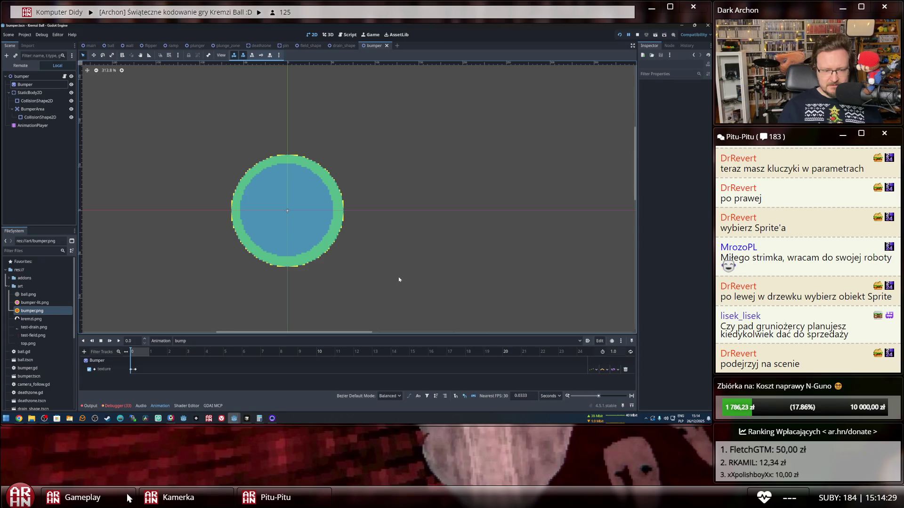
pyautogui.click(118, 340)
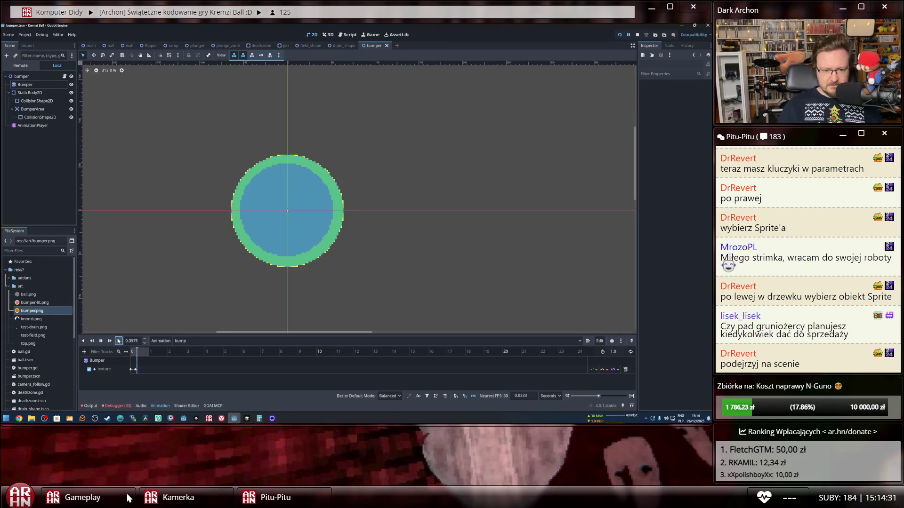
pyautogui.click(100, 340)
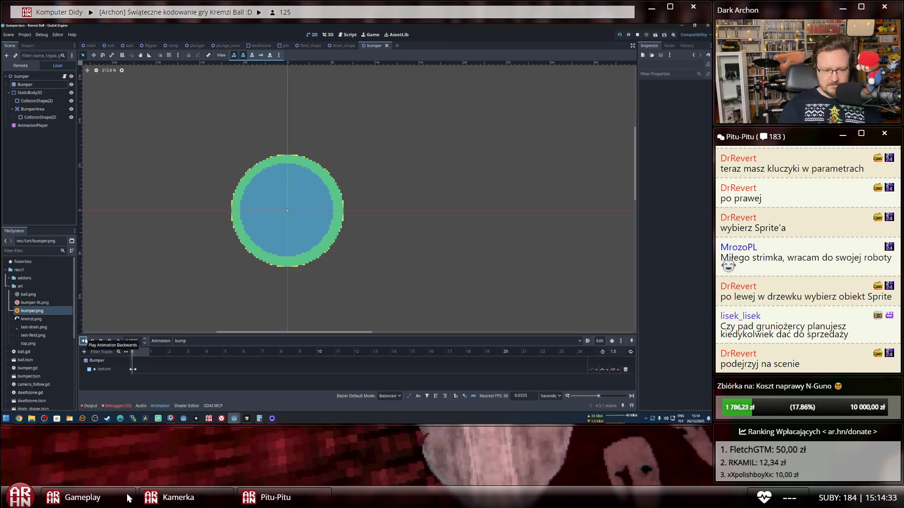
pyautogui.click(118, 341)
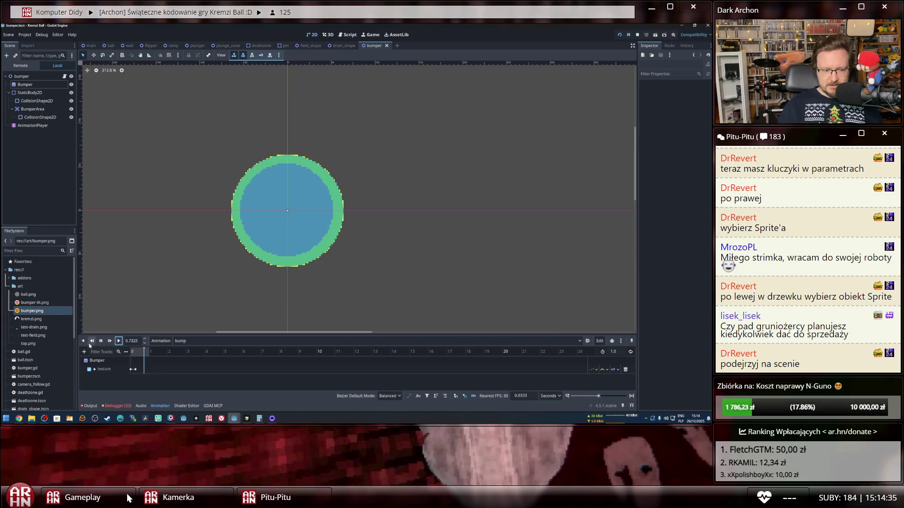
# Insert a second keyframe on the Bumper's texture track at 1.0 s
pyautogui.click(36, 86)
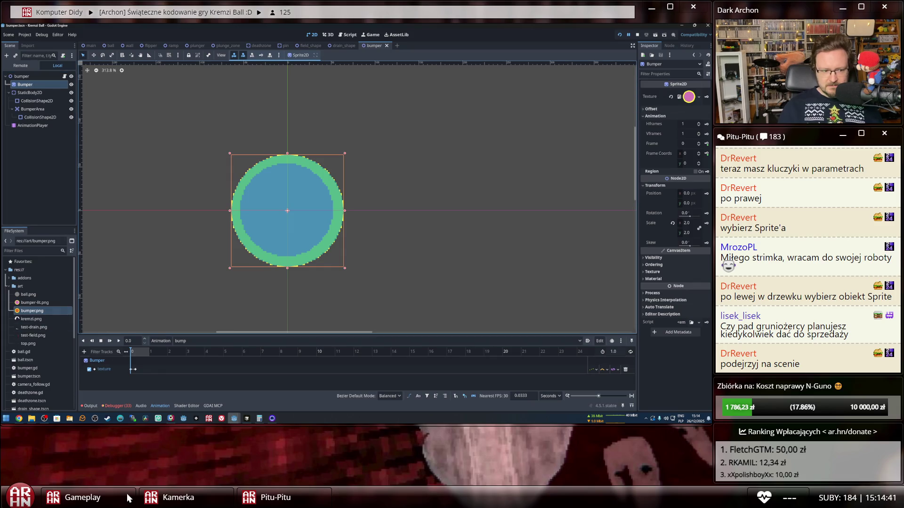
pyautogui.moveTo(37, 312)
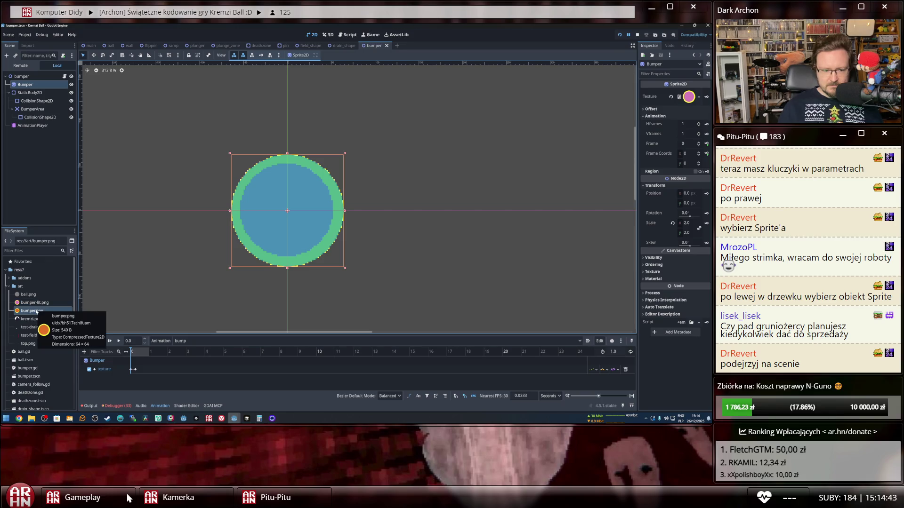
pyautogui.click(119, 341)
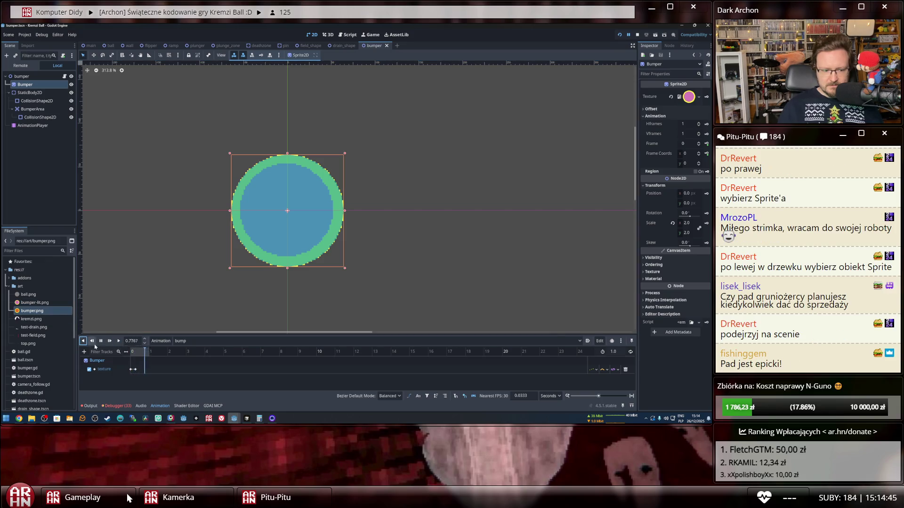
pyautogui.click(149, 352)
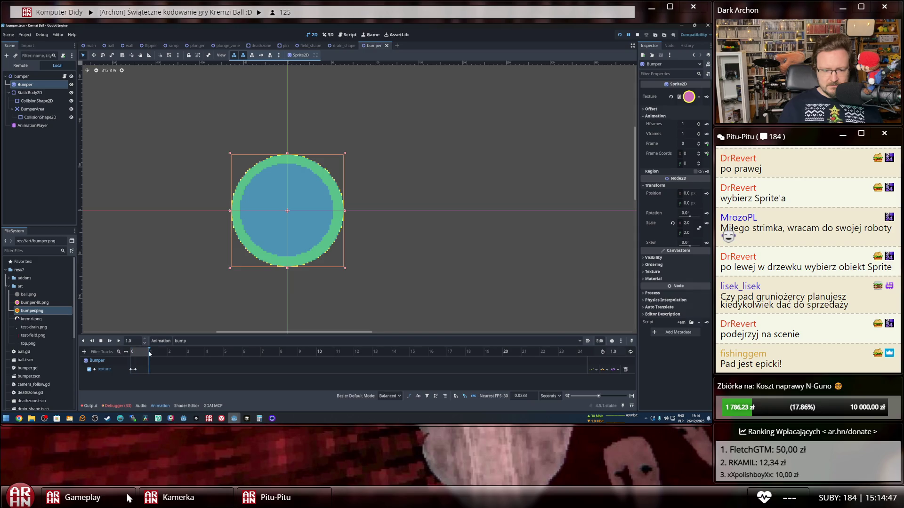
pyautogui.rightClick(150, 369)
pyautogui.click(157, 372)
pyautogui.moveTo(150, 351); pyautogui.dragTo(114, 351)
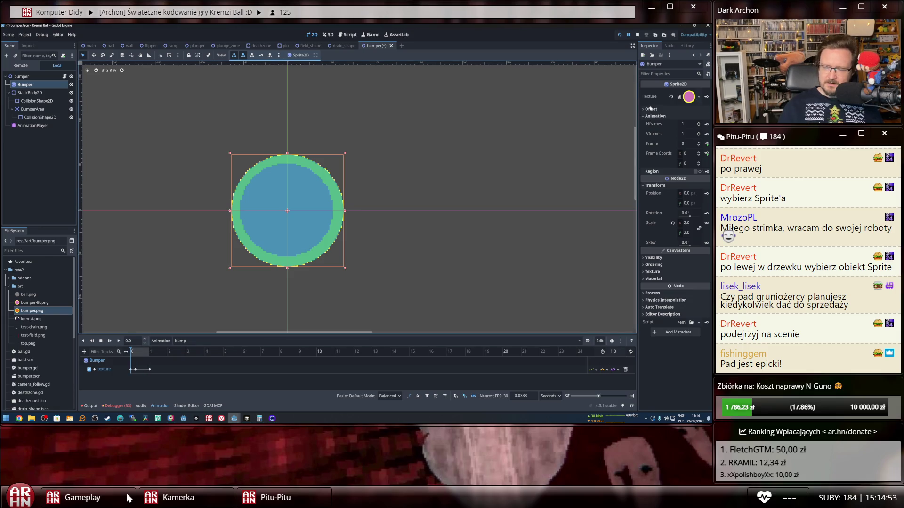
# Check the sprite's Hframes, Vframes and Frame properties, then return to bumper.gd
pyautogui.click(688, 124)
pyautogui.press('Tab')
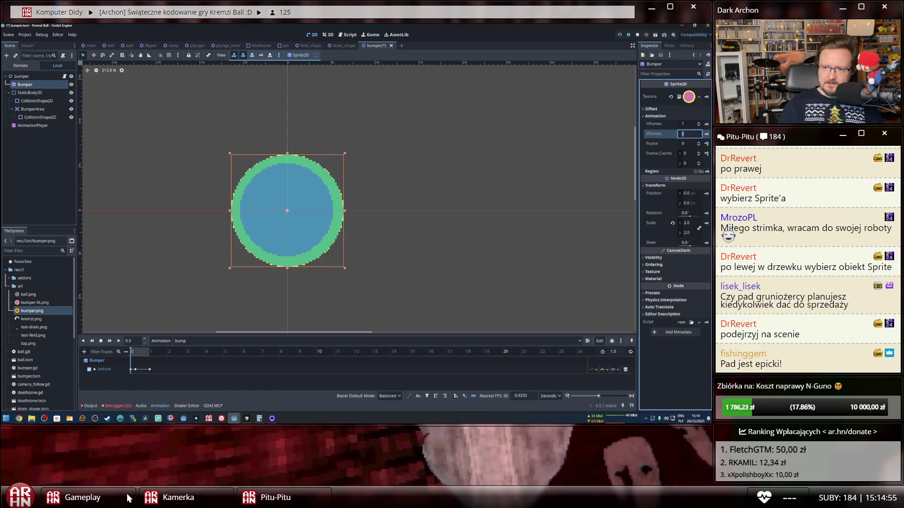
pyautogui.click(673, 147)
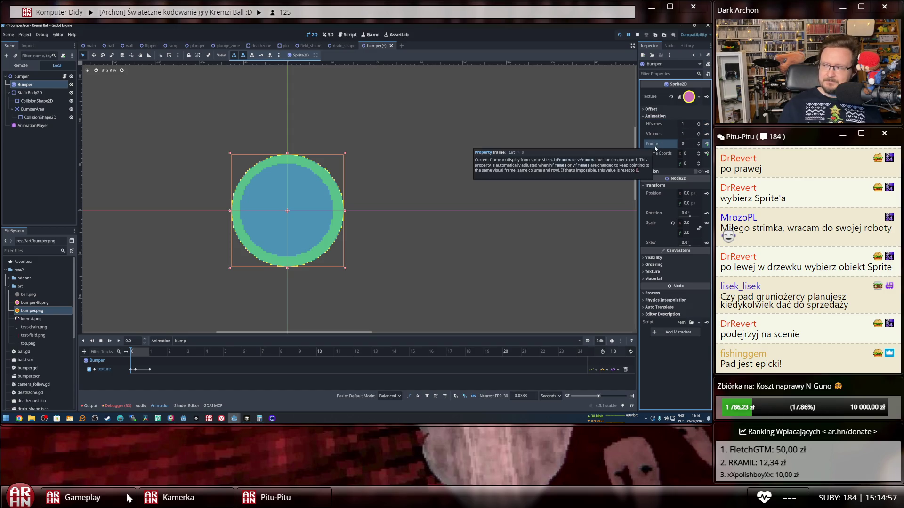
pyautogui.hotkey('ctrl', 'F3')
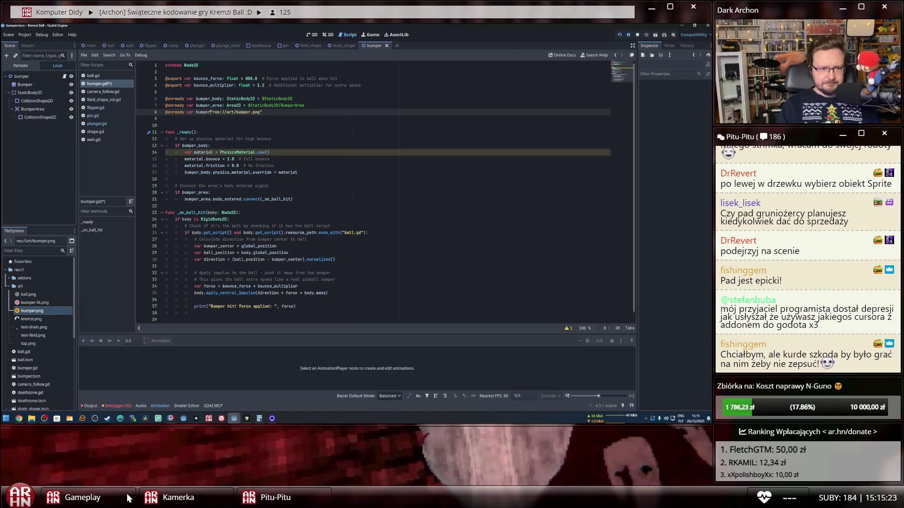
# Write line 8 as bumper_texture loaded with load() of the bumper.png path, and save
pyautogui.write('xture: ')
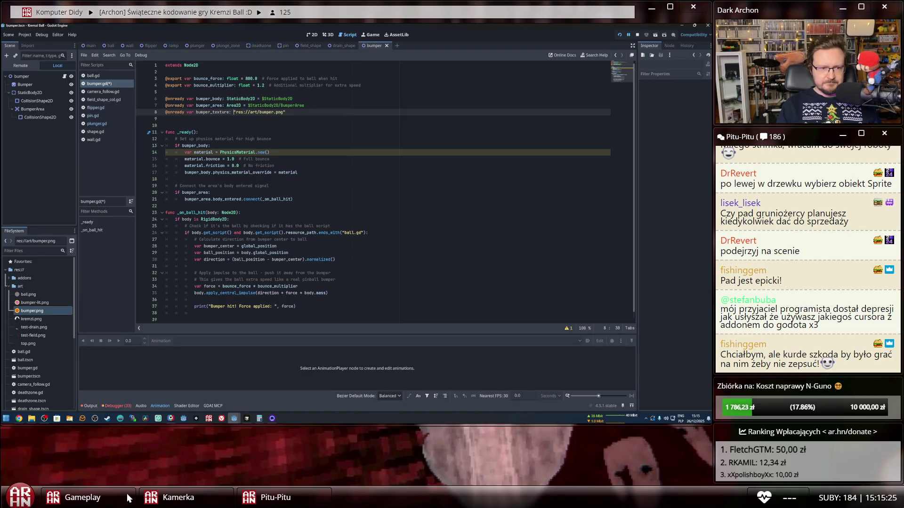
pyautogui.write('Sprite2')
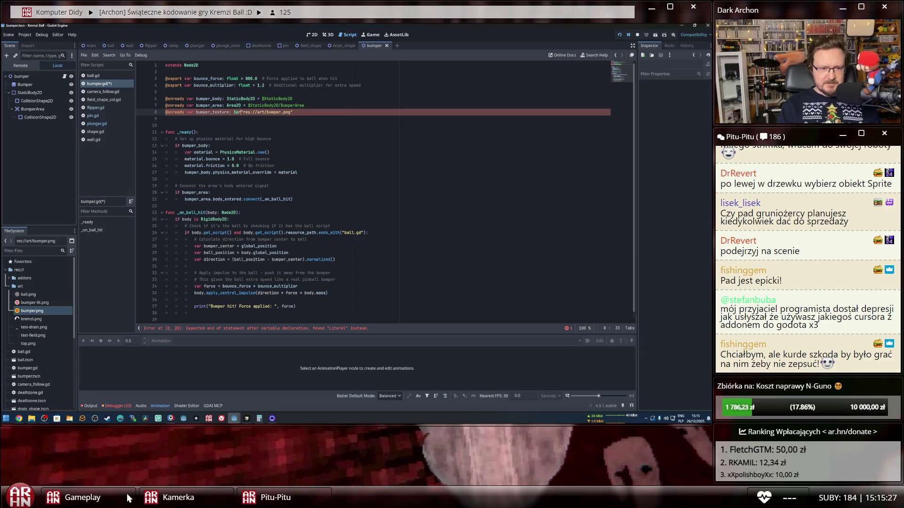
pyautogui.write('D.')
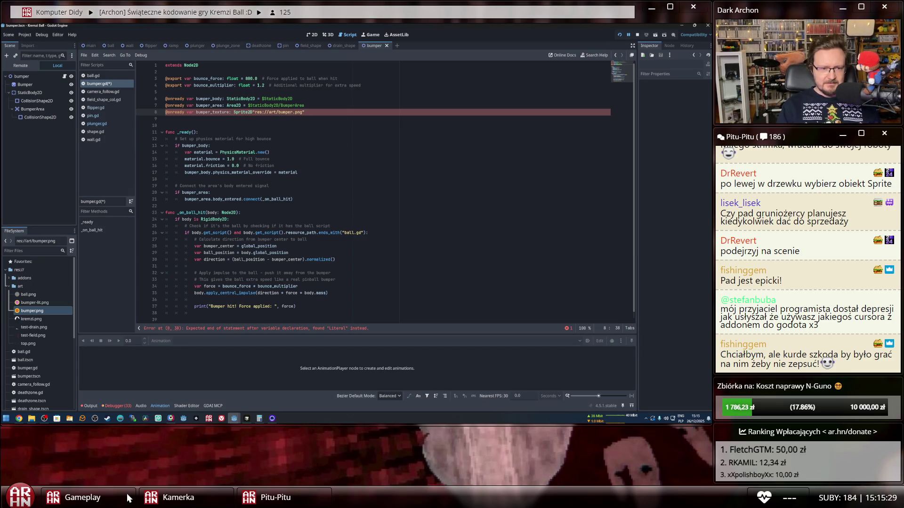
pyautogui.press('Down')
pyautogui.press('Down')
pyautogui.press('Down')
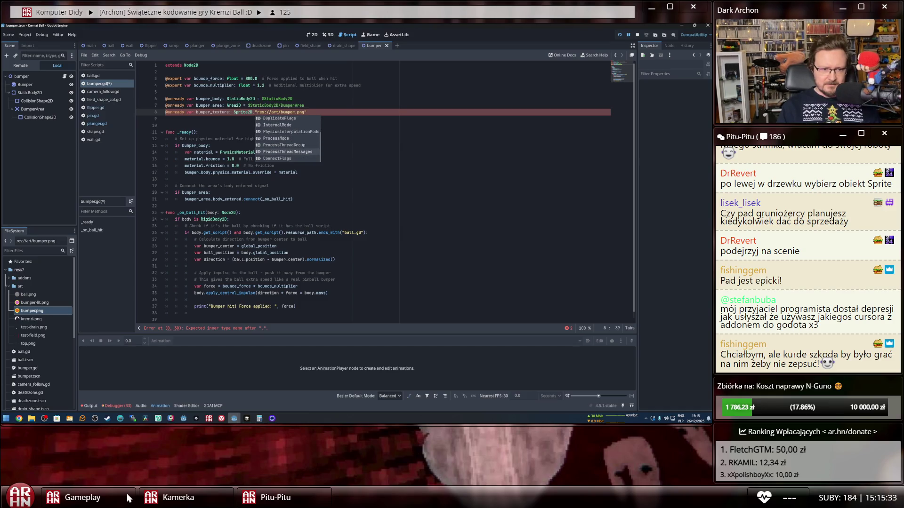
pyautogui.press('BackSpace')
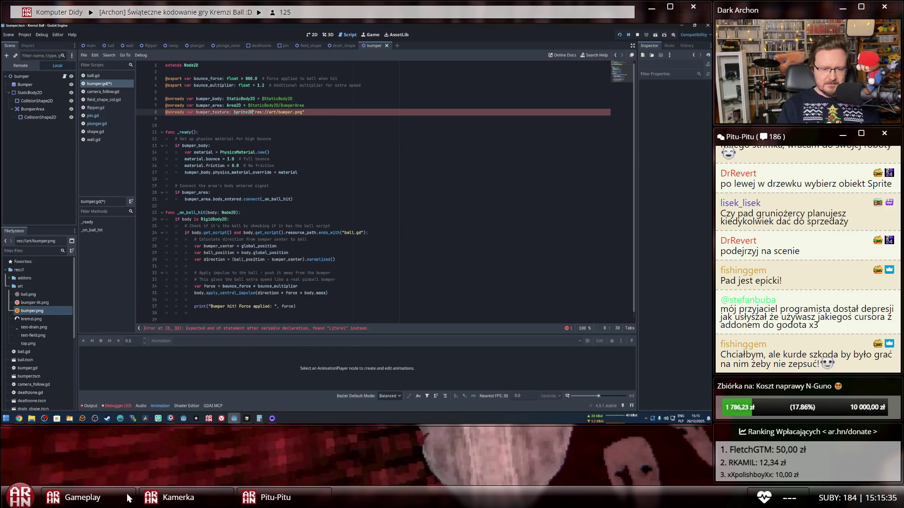
pyautogui.press('BackSpace')
pyautogui.press('BackSpace')
pyautogui.press('BackSpace')
pyautogui.write('load(')
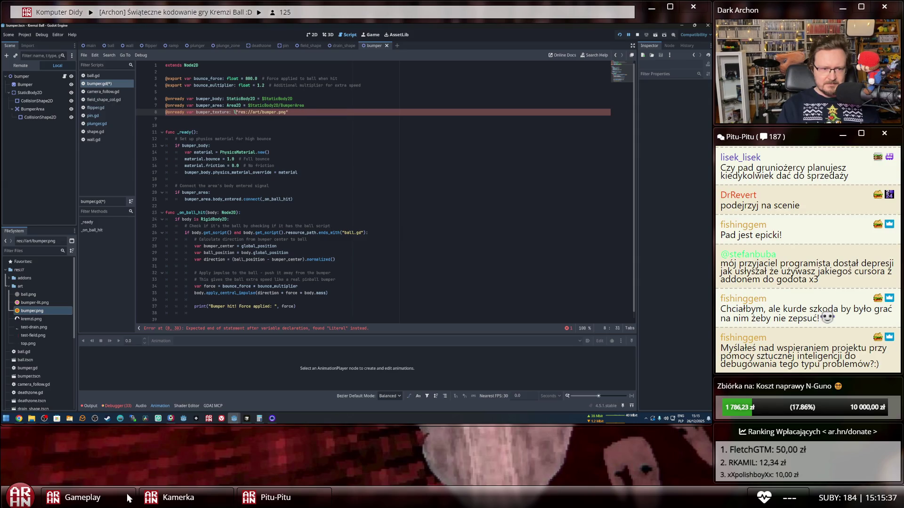
pyautogui.press('Delete')
pyautogui.press('End')
pyautogui.write(')')
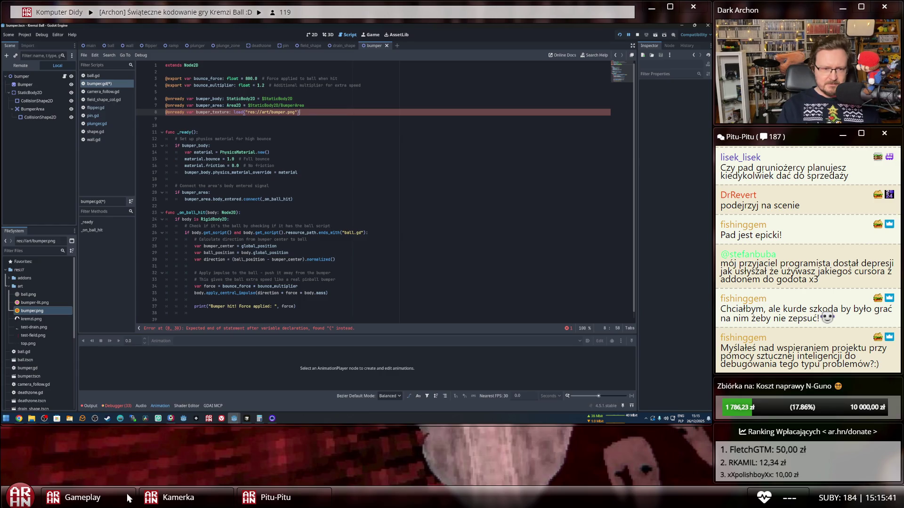
pyautogui.hotkey('ctrl', 's')
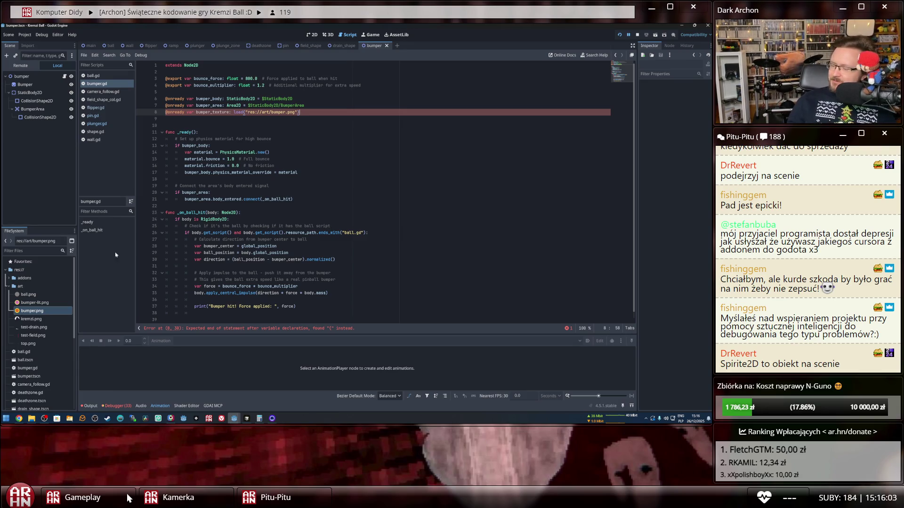
# Delete the bumper_texture line, save, and leave a blank line after line 7
pyautogui.hotkey('shift', 'Up')
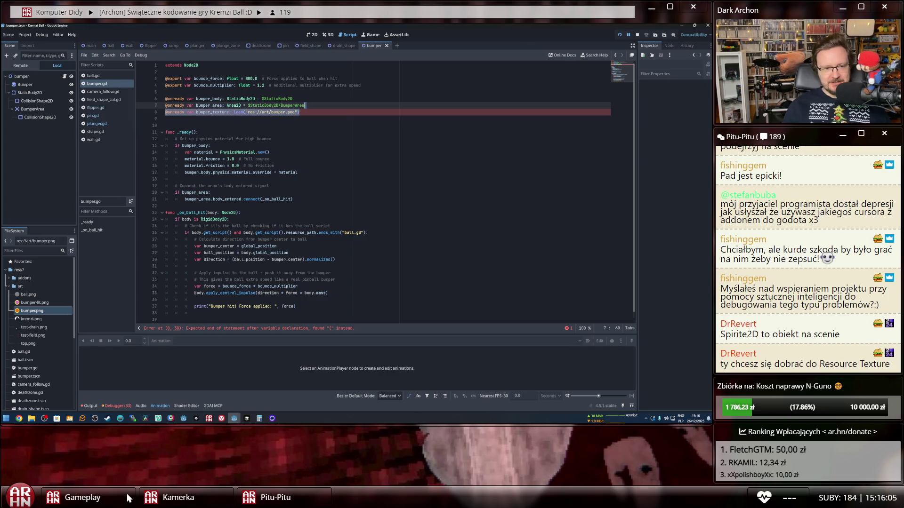
pyautogui.press('BackSpace')
pyautogui.hotkey('ctrl', 's')
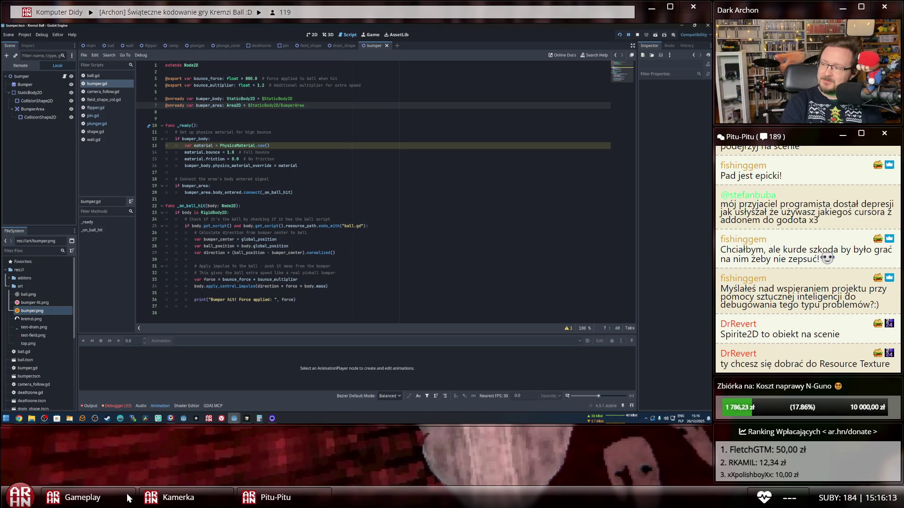
pyautogui.press('Return')
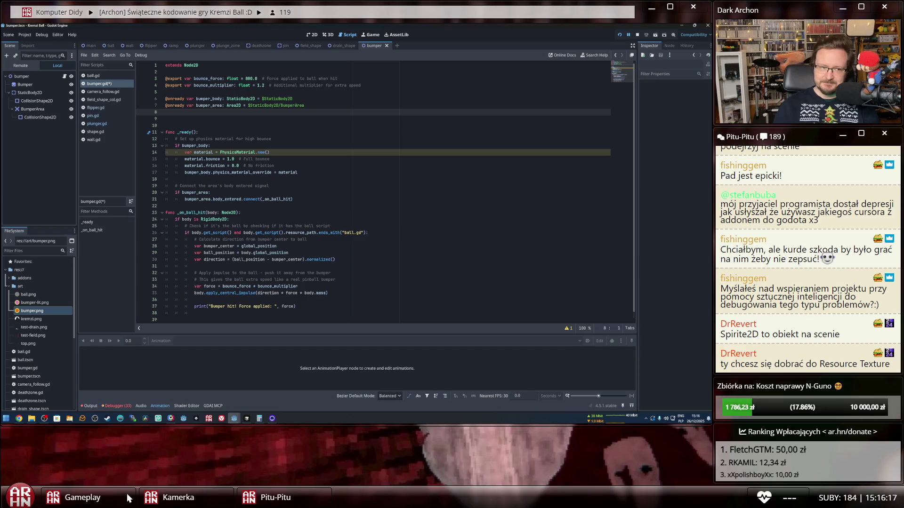
pyautogui.click(41, 85)
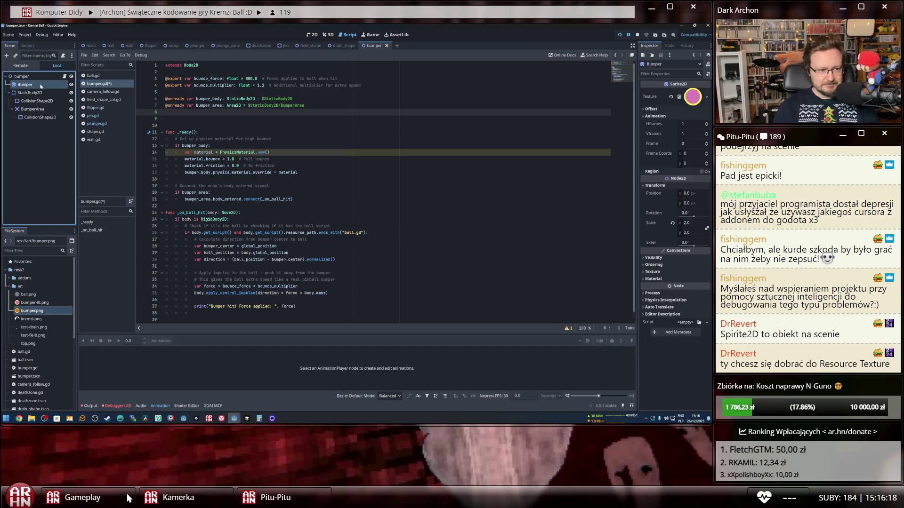
pyautogui.click(707, 98)
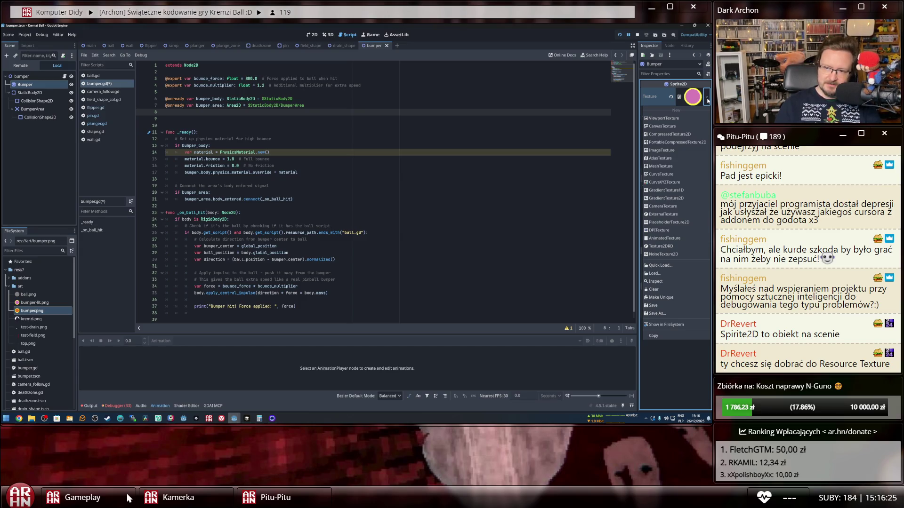
pyautogui.press('Escape')
pyautogui.moveTo(25, 311); pyautogui.dragTo(692, 97)
pyautogui.hotkey('ctrl', 's')
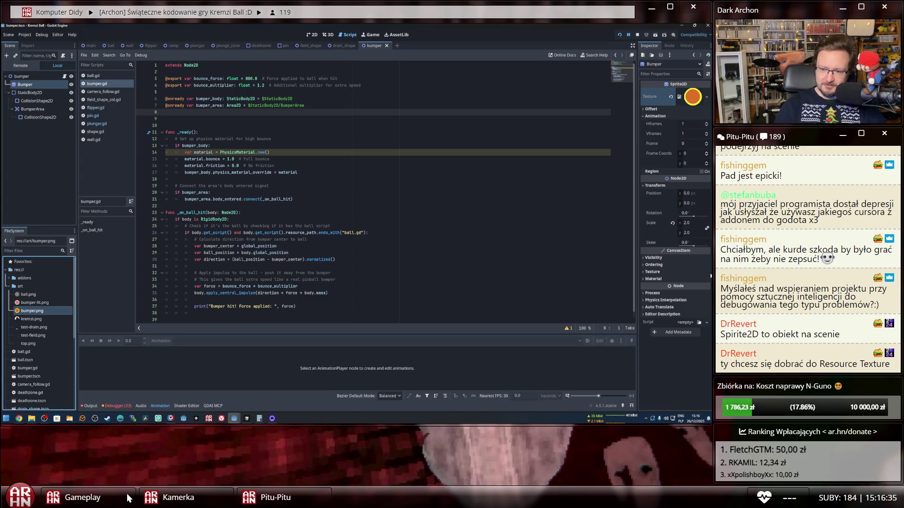
pyautogui.click(646, 272)
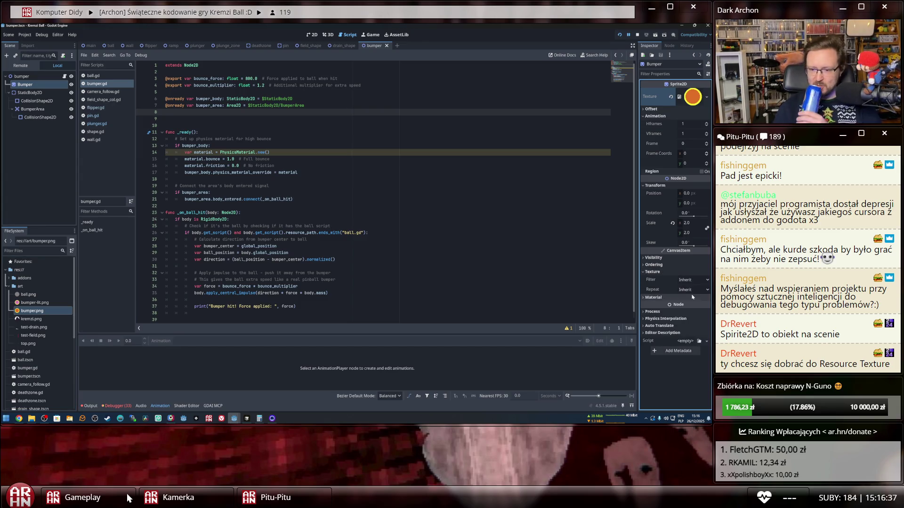
pyautogui.click(642, 272)
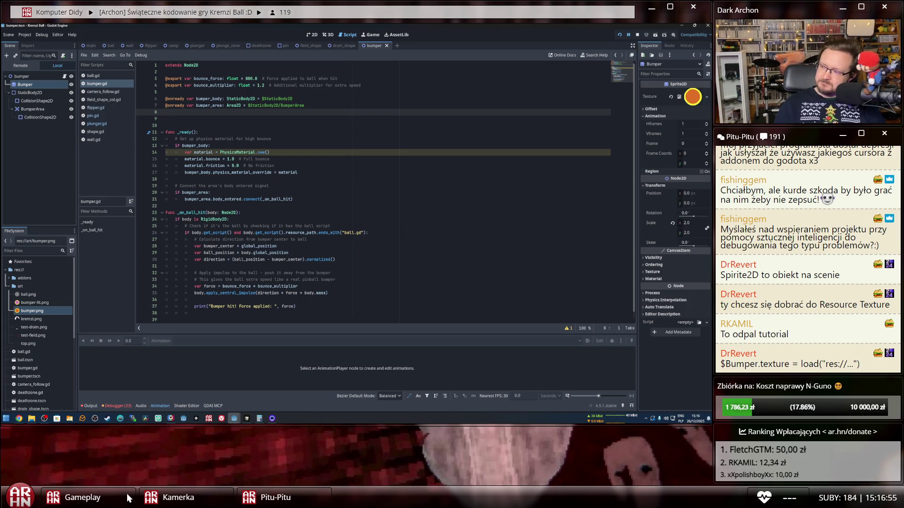
pyautogui.scroll(-1, 374, 187)
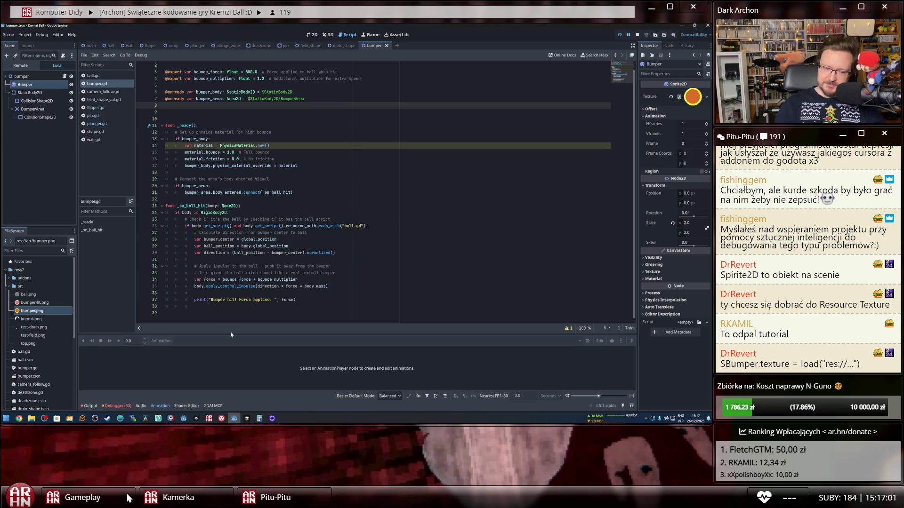
# Below the impulse code, add $Bumper.texture = load("res://art/bumper-lit.png") and save
pyautogui.click(328, 286)
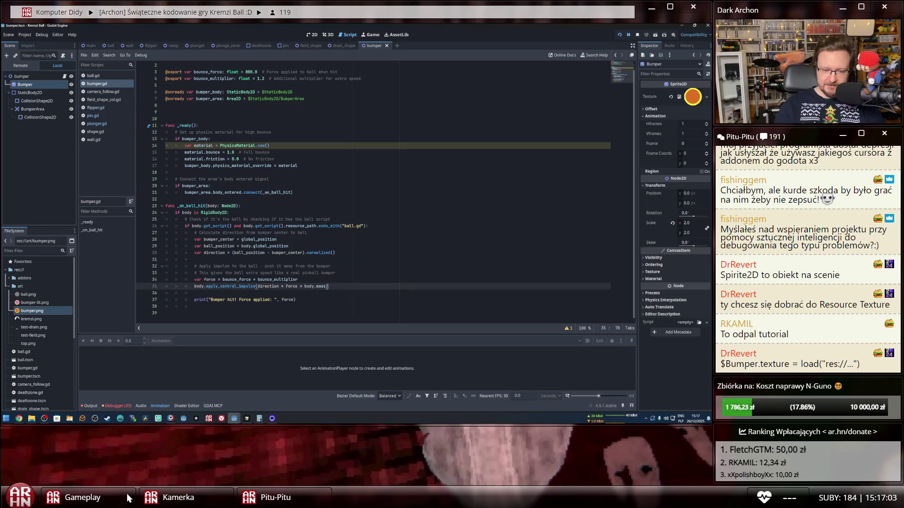
pyautogui.press('Return')
pyautogui.press('Return')
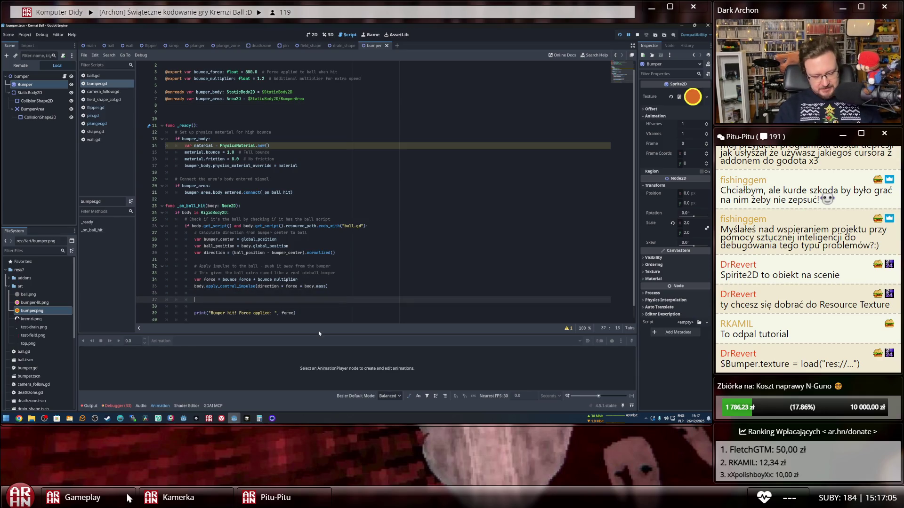
pyautogui.write('$Bumper')
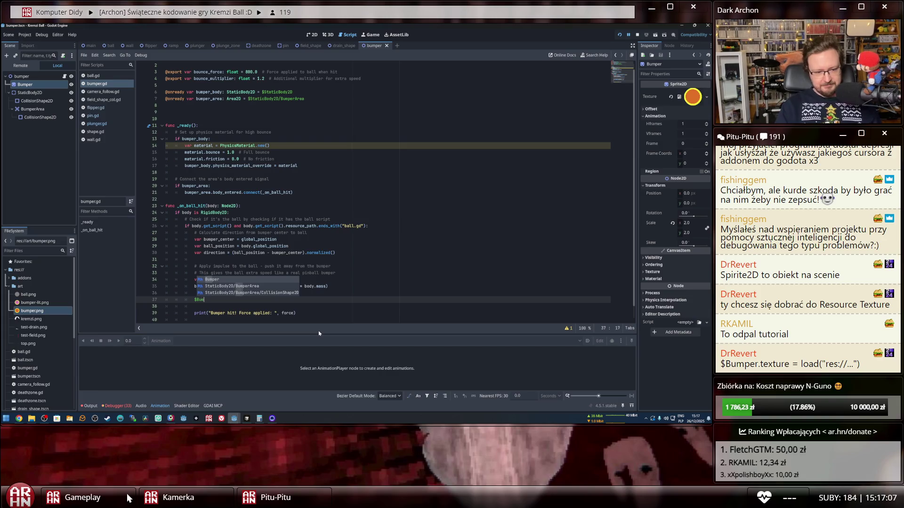
pyautogui.write('.texz')
pyautogui.write('ure')
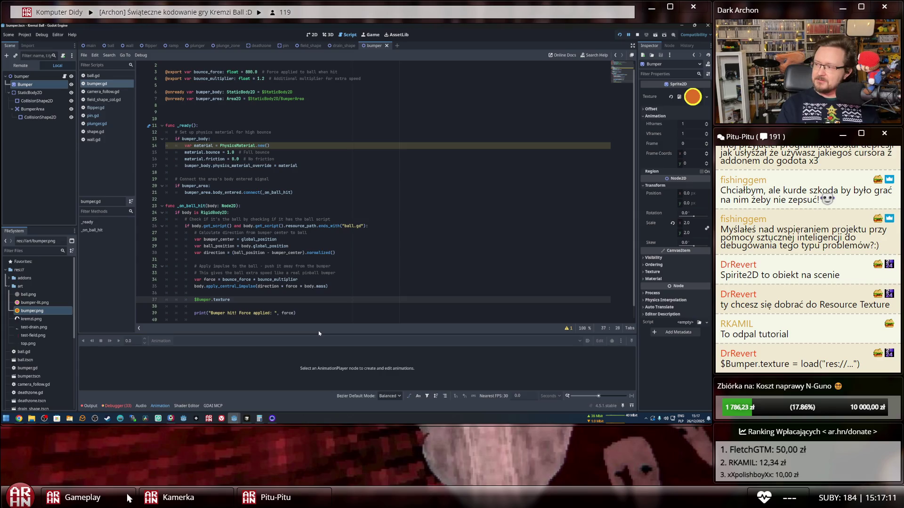
pyautogui.write(' = load(')
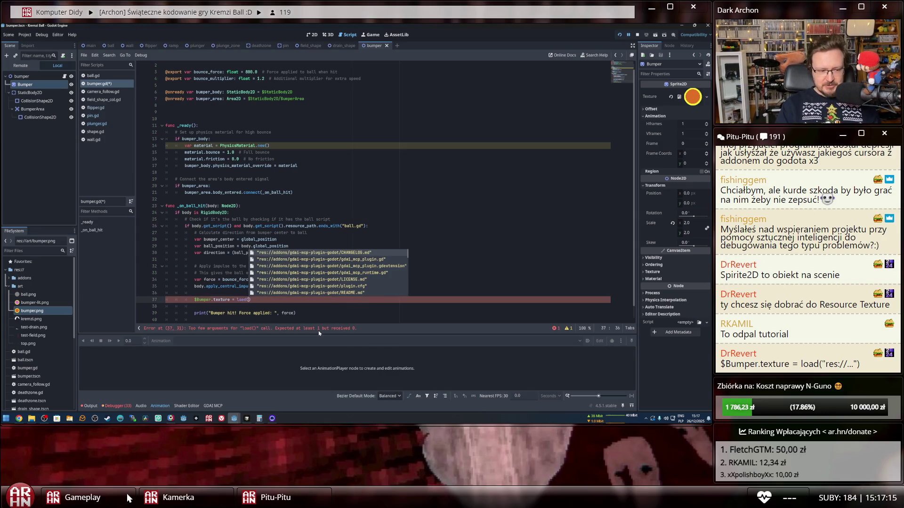
pyautogui.press('Right')
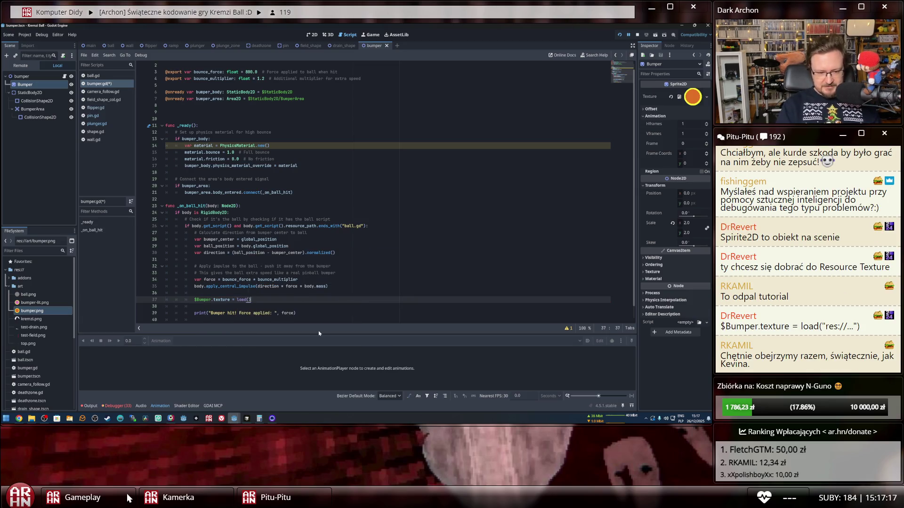
pyautogui.moveTo(32, 302); pyautogui.dragTo(222, 302)
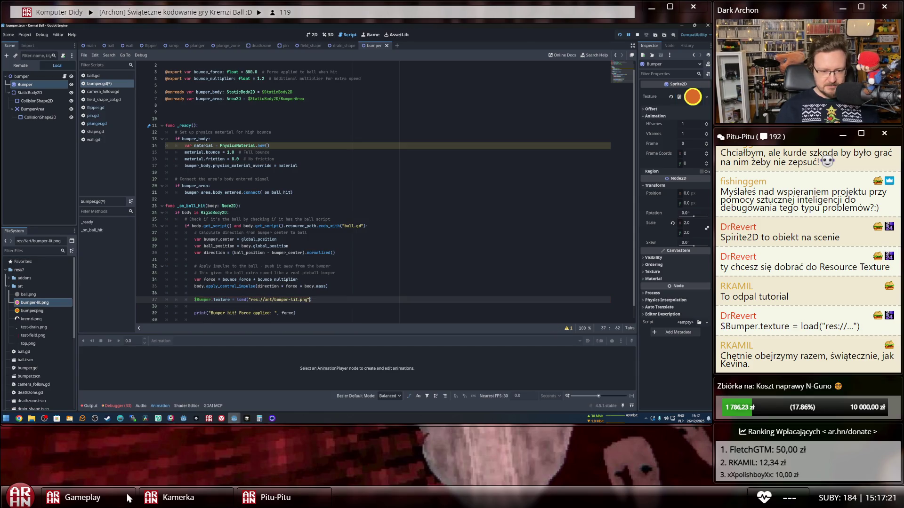
pyautogui.hotkey('ctrl', 's')
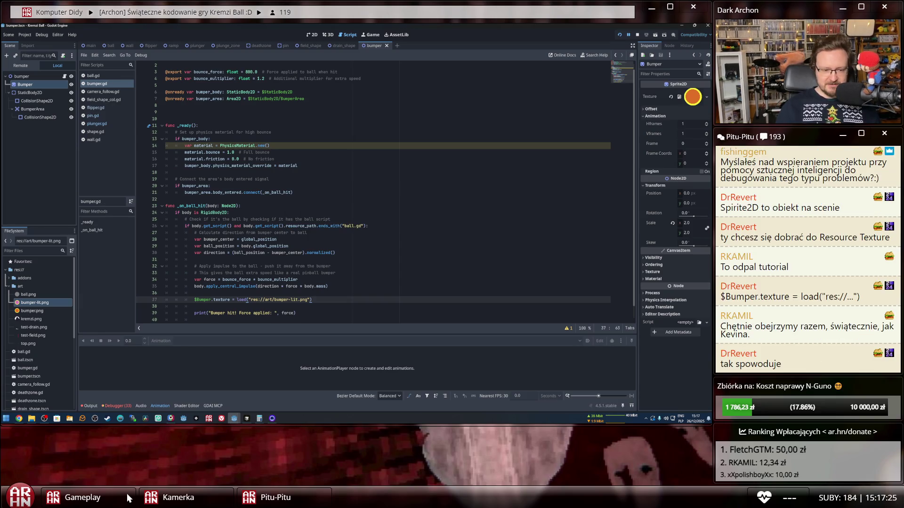
# Declare var bumper_lit = load("res://art/bumper-lit.png") on line 8 and save
pyautogui.click(261, 300)
pyautogui.moveTo(237, 299); pyautogui.dragTo(311, 300)
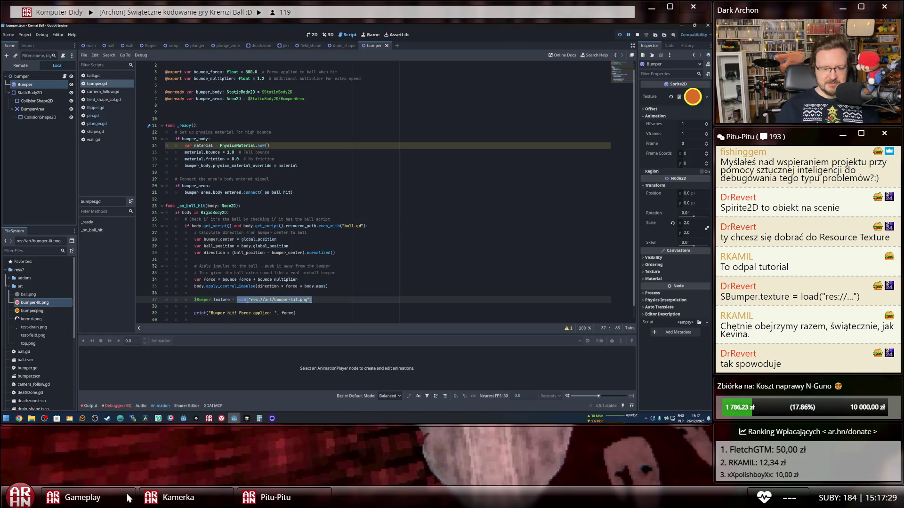
pyautogui.click(165, 106)
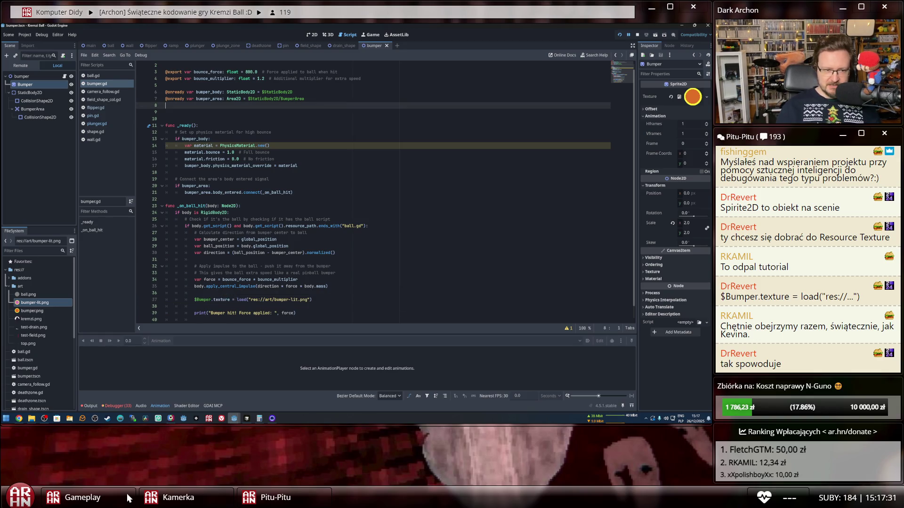
pyautogui.write('r bnumper_lit =')
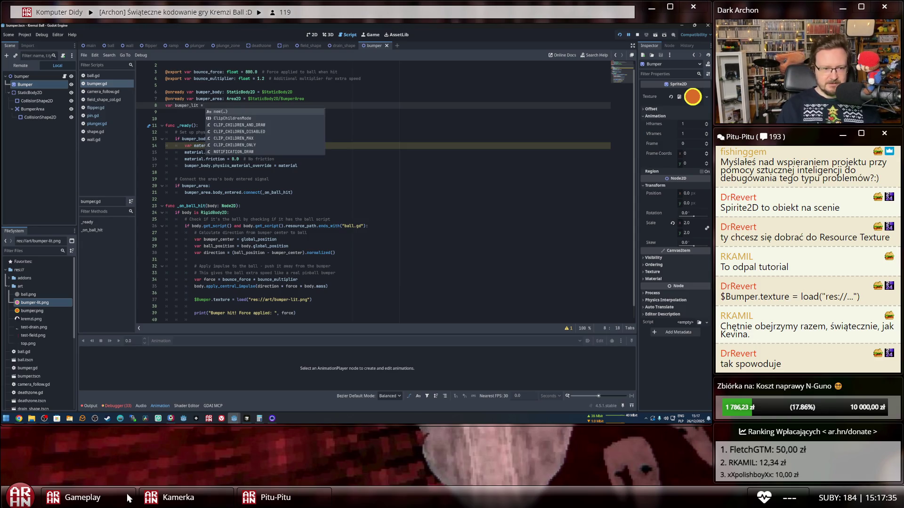
pyautogui.write('load(')
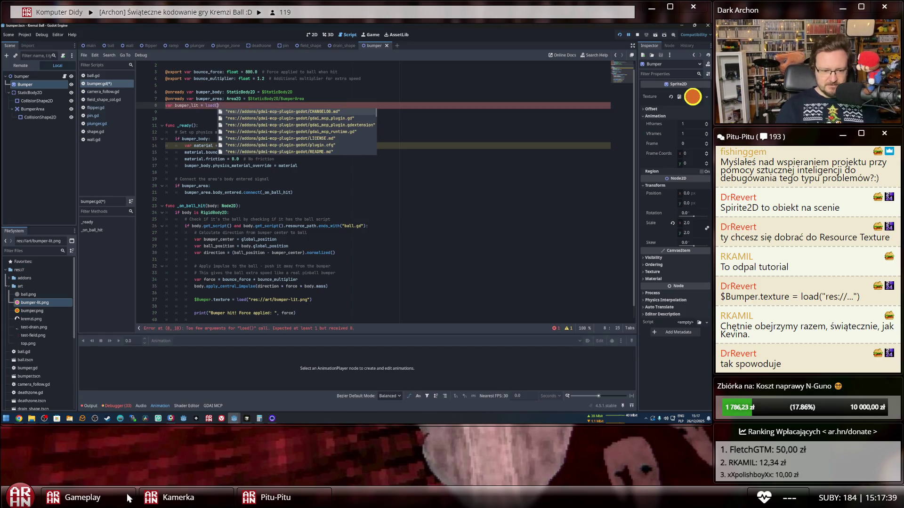
pyautogui.click(251, 299)
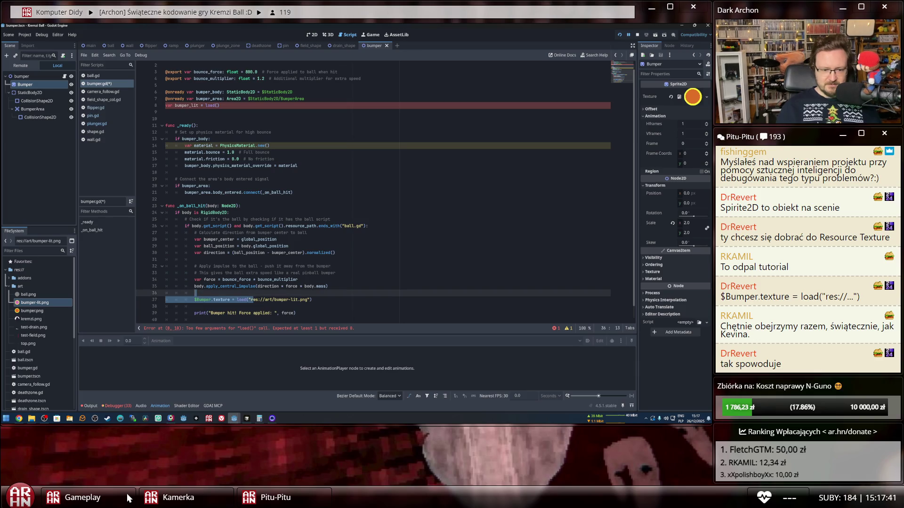
pyautogui.moveTo(253, 300); pyautogui.dragTo(307, 300)
pyautogui.hotkey('shift', 'Left')
pyautogui.hotkey('ctrl', 'c')
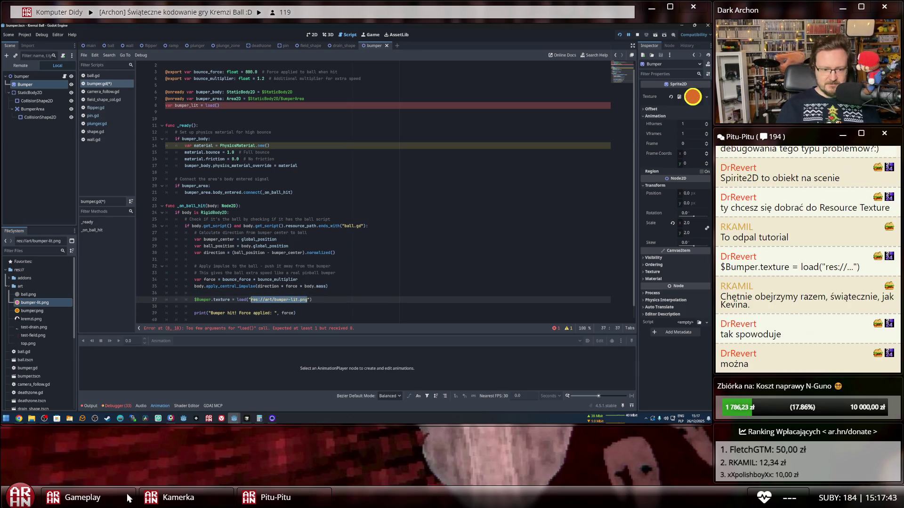
pyautogui.click(218, 105)
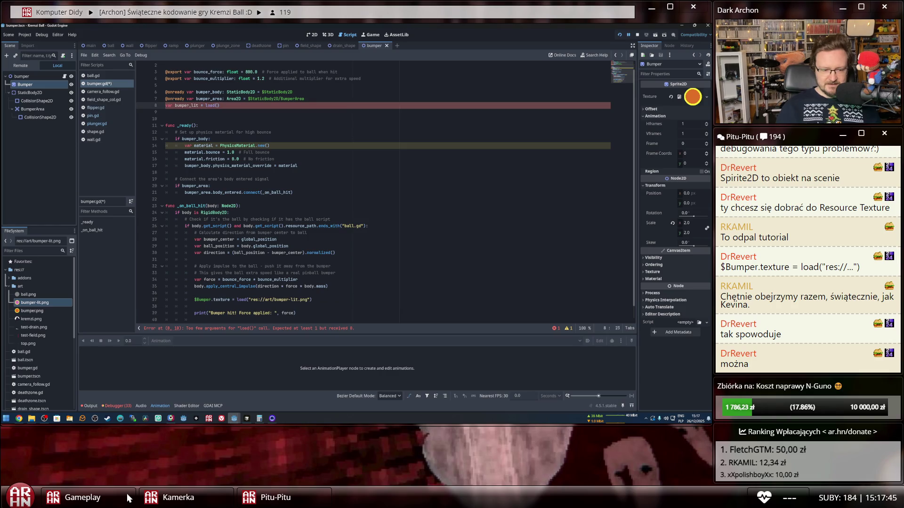
pyautogui.write('"')
pyautogui.hotkey('ctrl', 'v')
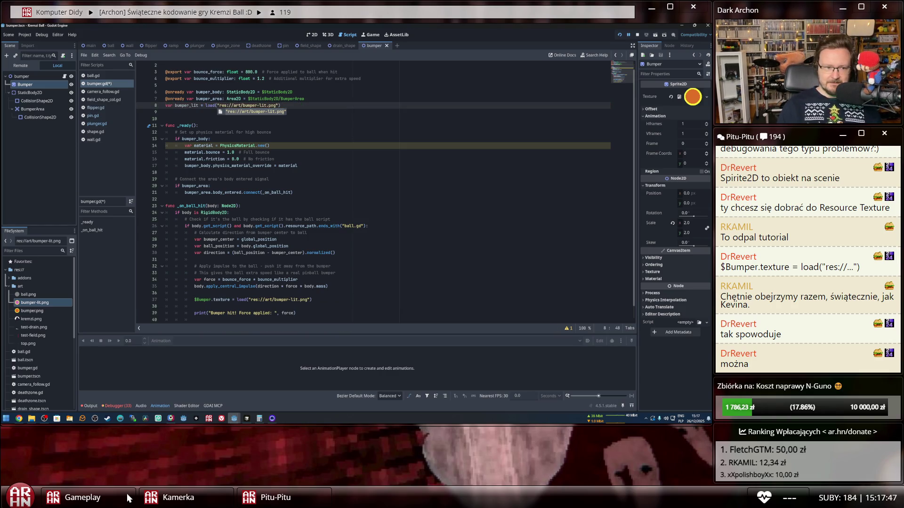
pyautogui.click(211, 139)
pyautogui.hotkey('ctrl', 's')
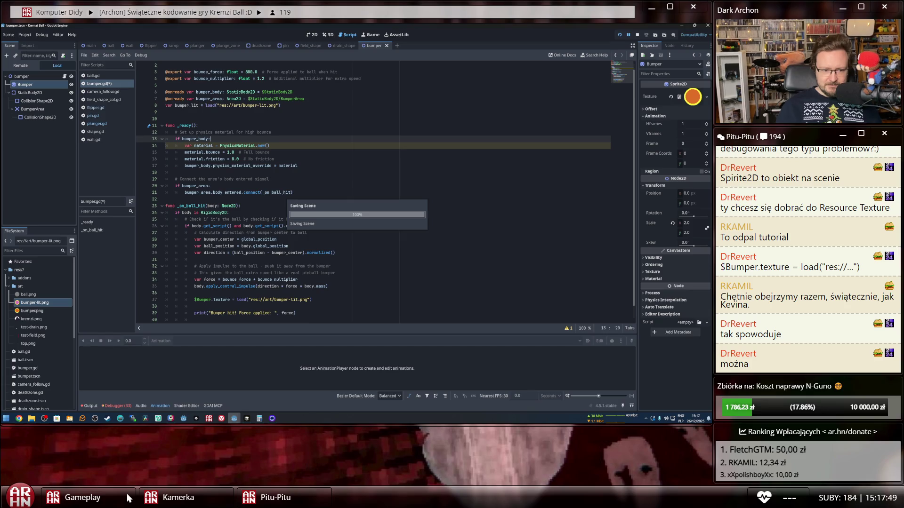
# Replace the load call on line 37 with bumper_lit so it reads $Bumper.texture = bumper_lit
pyautogui.click(307, 299)
pyautogui.click(309, 300)
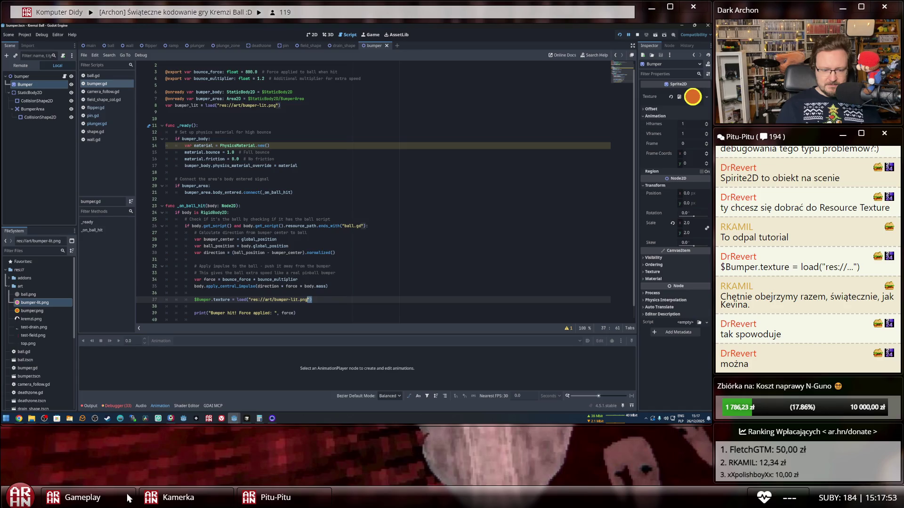
pyautogui.moveTo(311, 299); pyautogui.dragTo(236, 300)
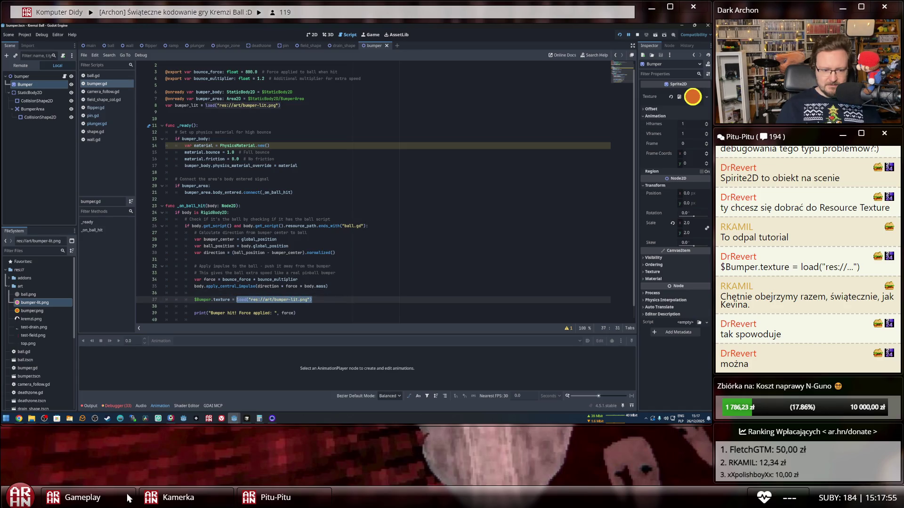
pyautogui.write('bumper_lit')
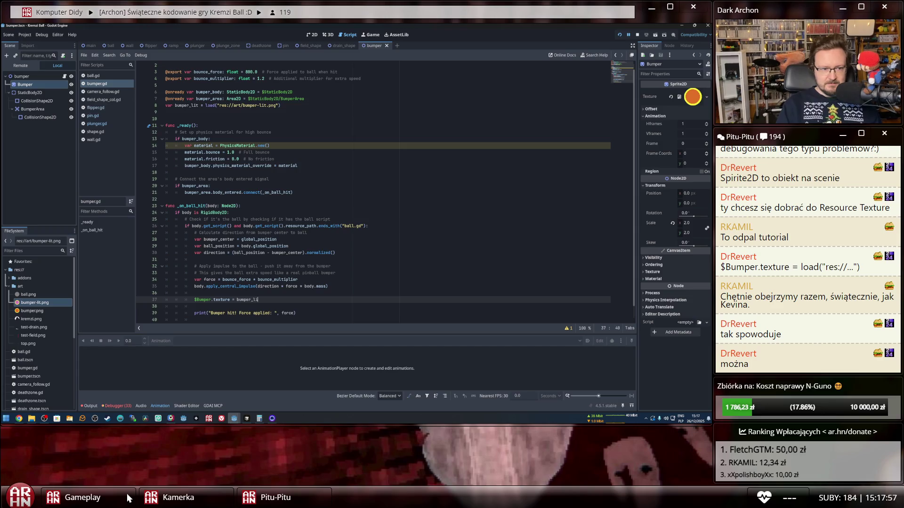
pyautogui.hotkey('ctrl', 's')
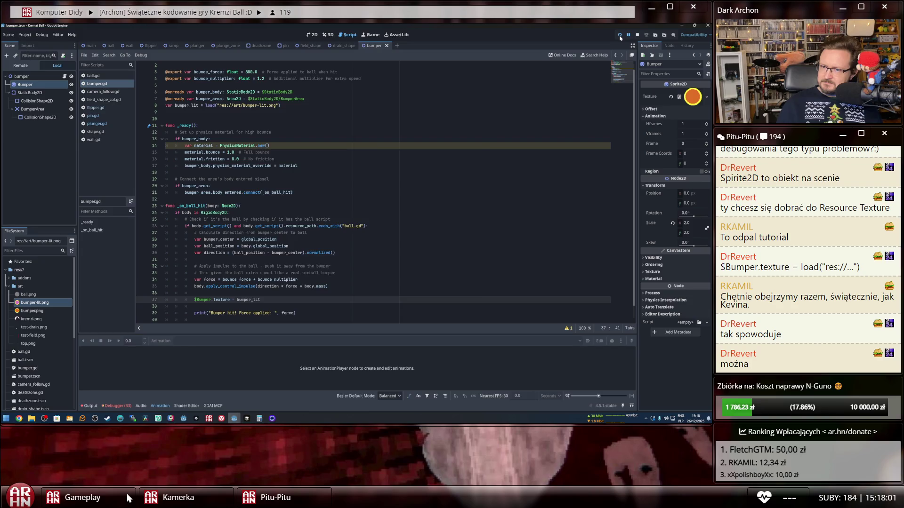
# Run the game, launch the ball and flip it toward the bumpers, then close the game window
pyautogui.press('F5')
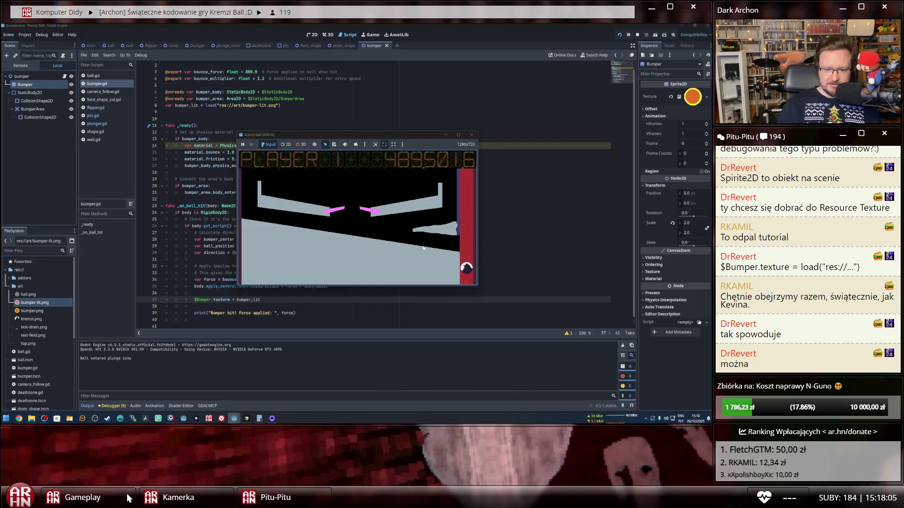
pyautogui.press('space')
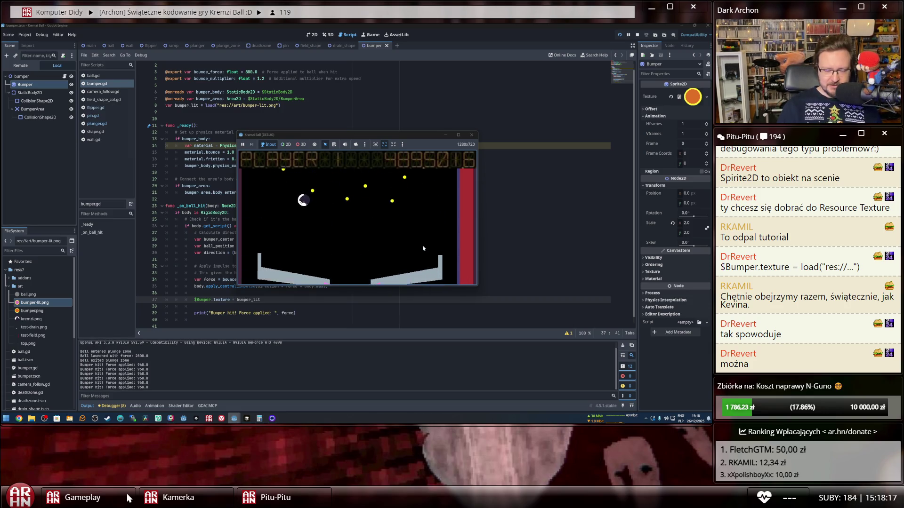
pyautogui.press('space')
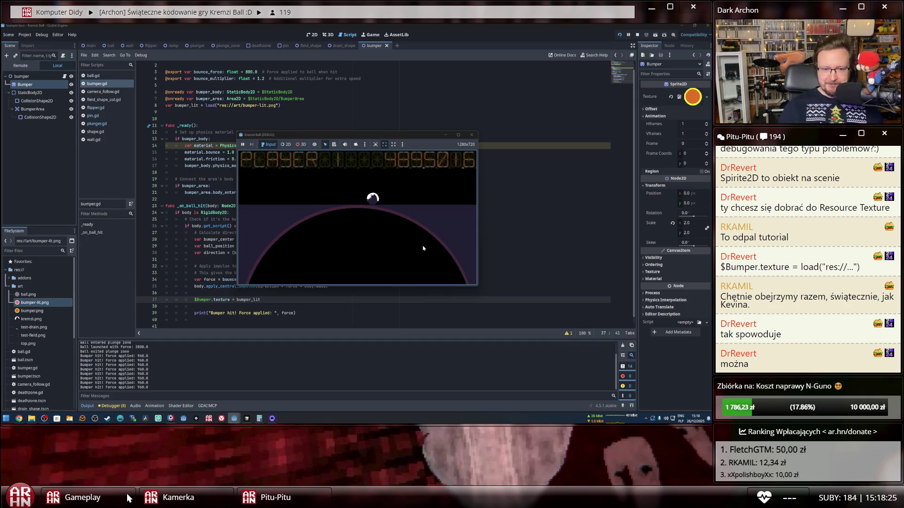
pyautogui.click(474, 134)
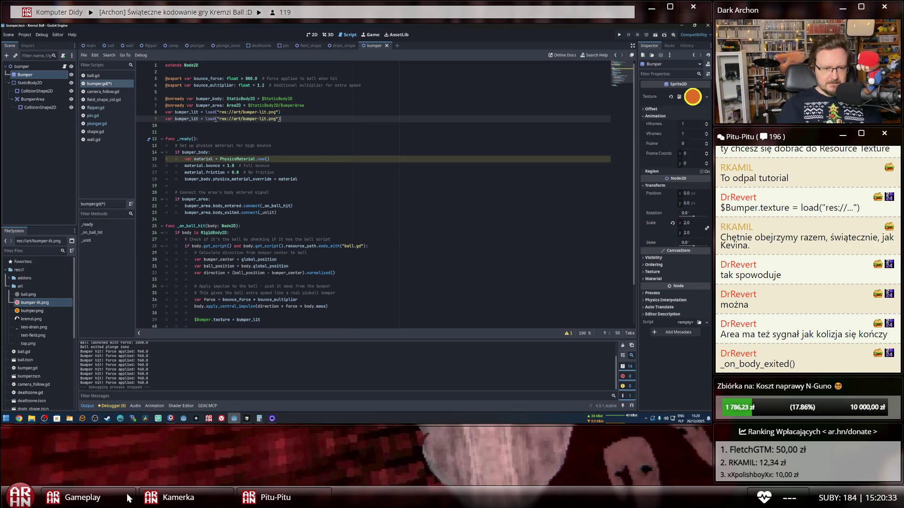
# Make the _unlit handler reset $Bumper.texture to bumper_unlit, save bumper.gd, and run the game
pyautogui.write('n')
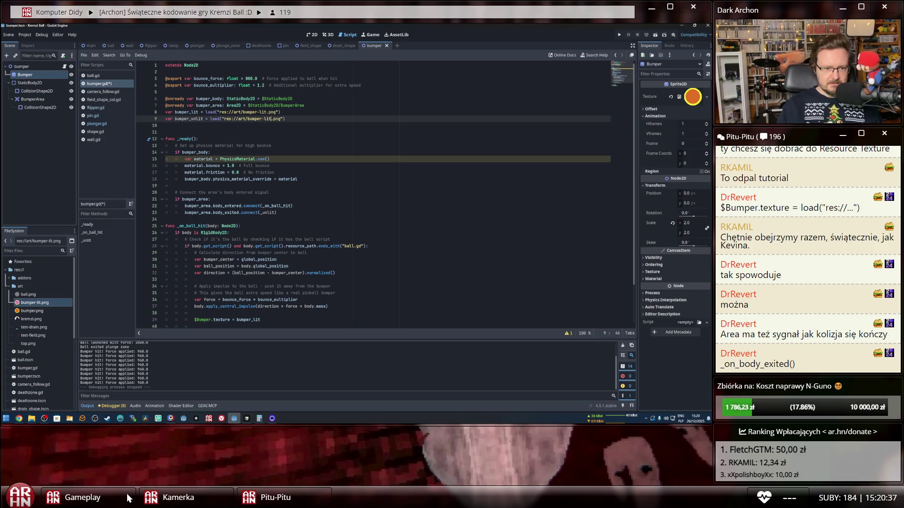
pyautogui.hotkey('ctrl', 's')
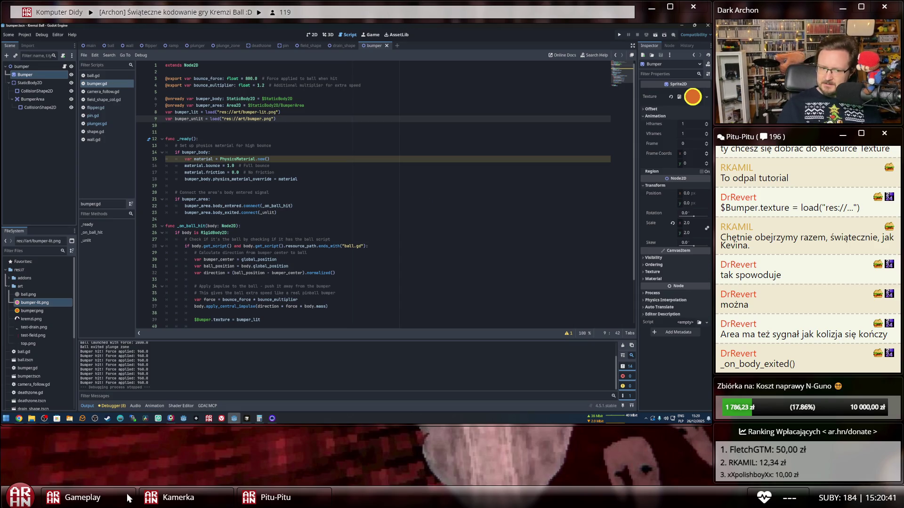
pyautogui.click(243, 313)
pyautogui.write('un')
pyautogui.hotkey('ctrl', 's')
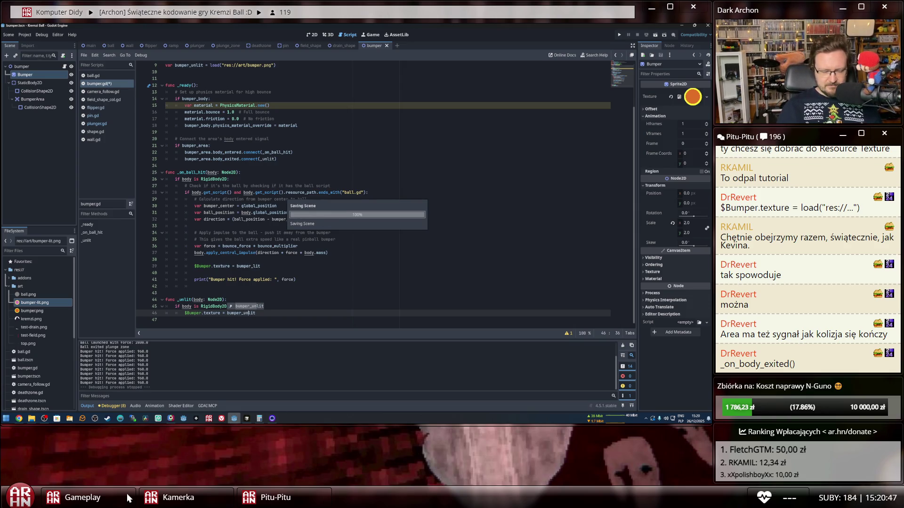
pyautogui.press('End')
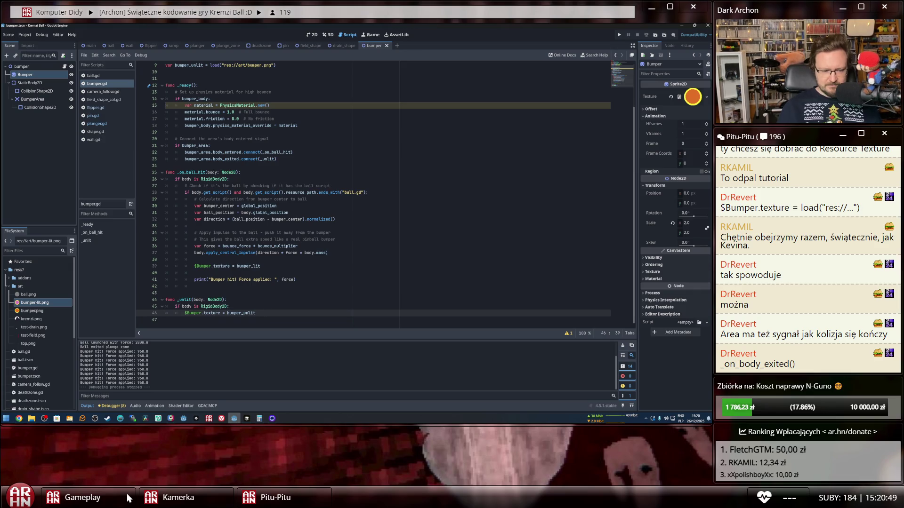
pyautogui.press('F5')
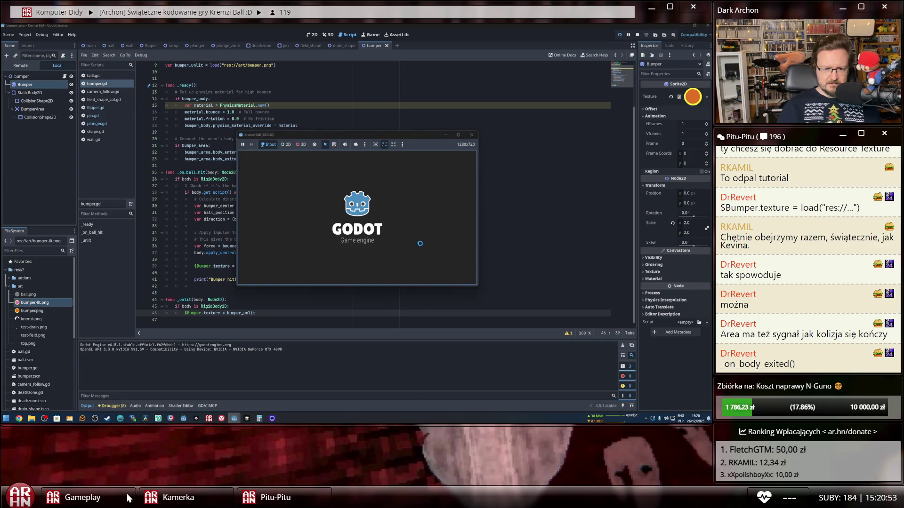
# Launch the ball, stop and rerun the project, flip the ball toward the bumpers, then close the game
pyautogui.press('space')
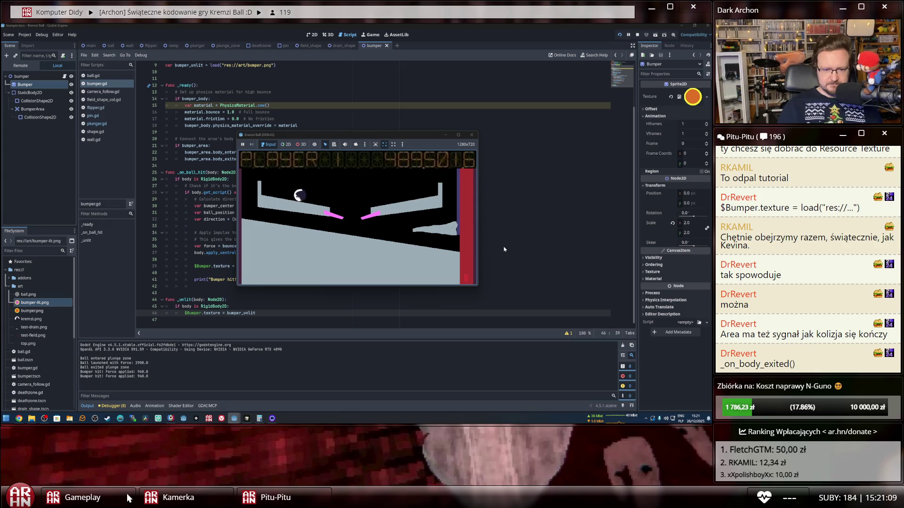
pyautogui.click(472, 135)
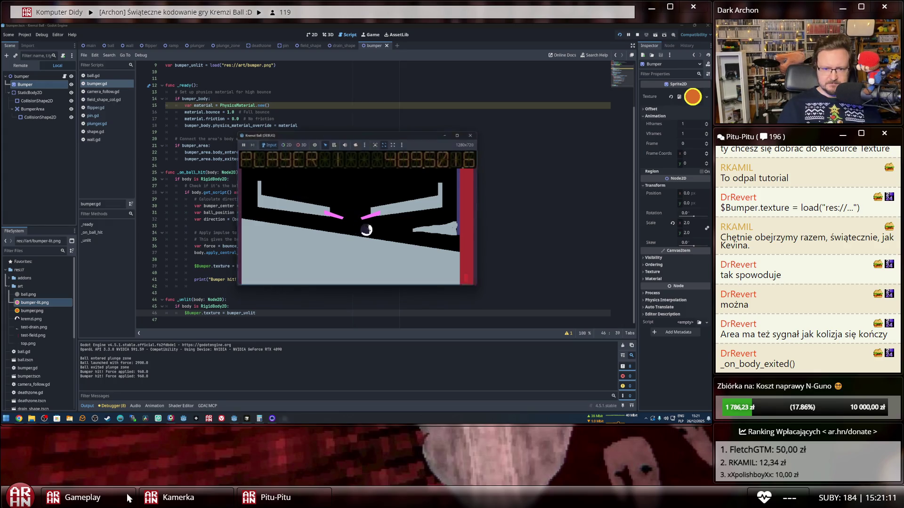
pyautogui.click(620, 34)
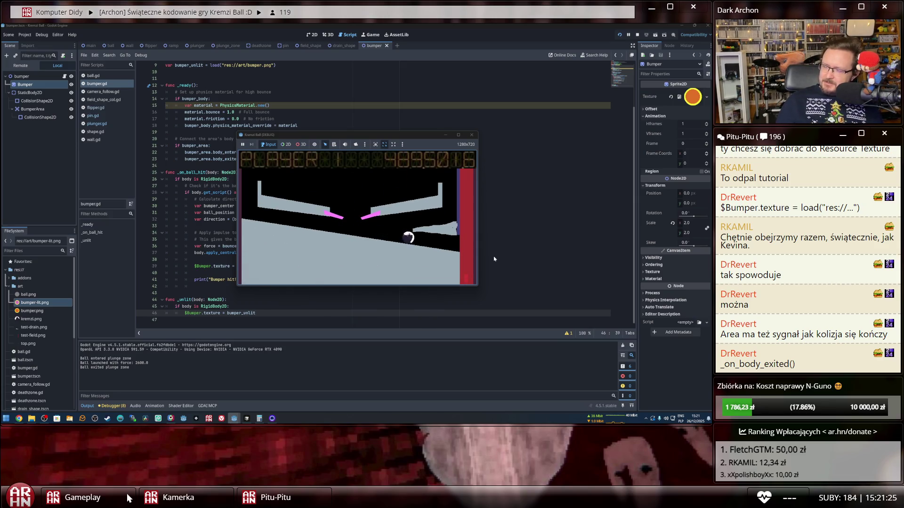
pyautogui.press('space')
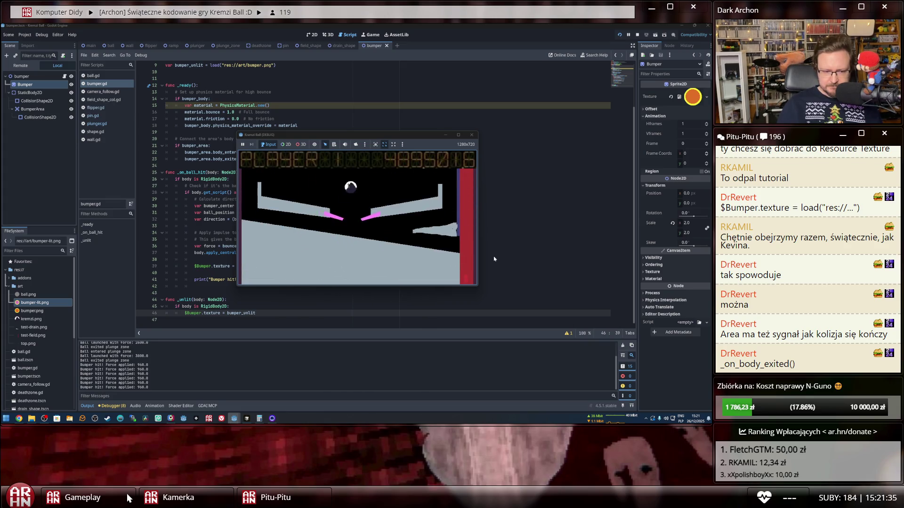
pyautogui.click(472, 135)
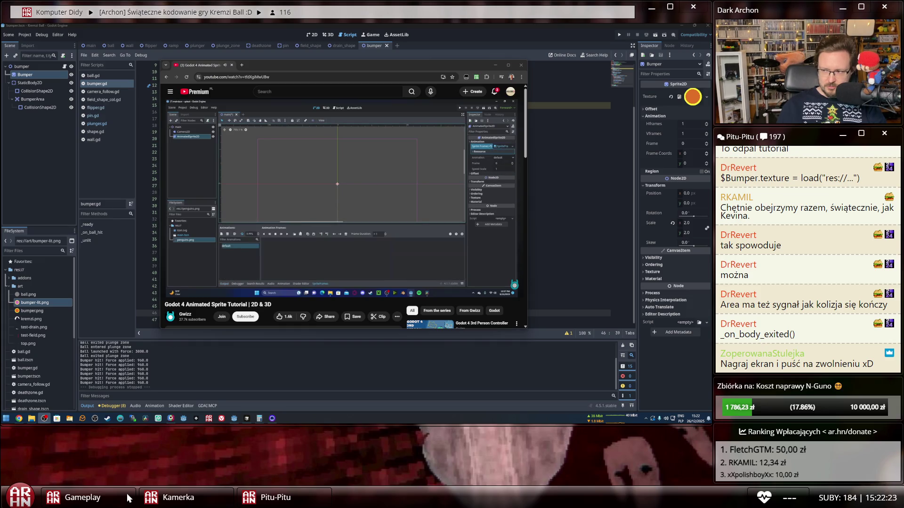
# Rewind the tutorial video to 0:00, play and pause it, then return to Godot's bumper root node
pyautogui.moveTo(254, 281); pyautogui.dragTo(145, 284)
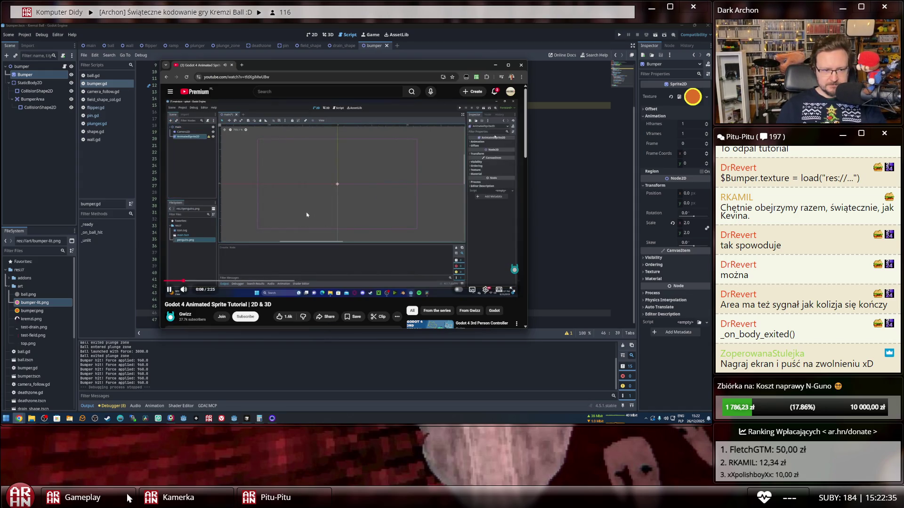
pyautogui.click(310, 198)
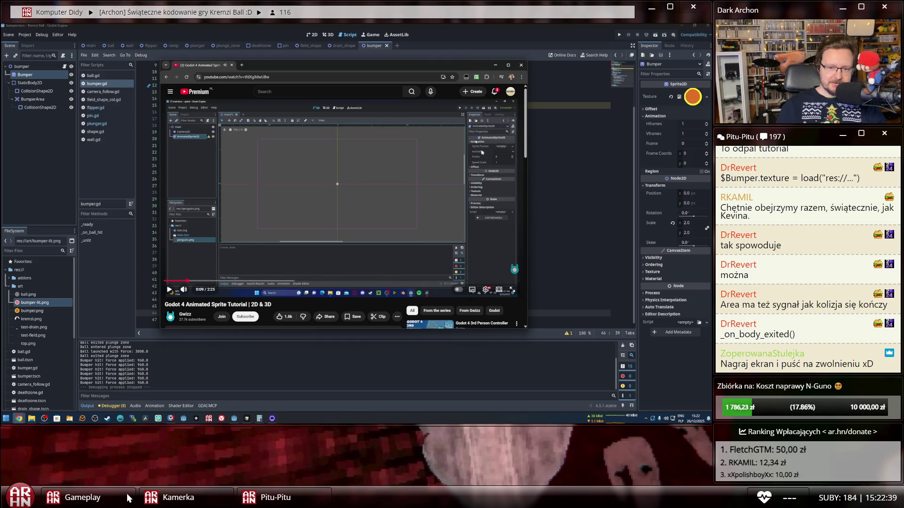
pyautogui.click(386, 188)
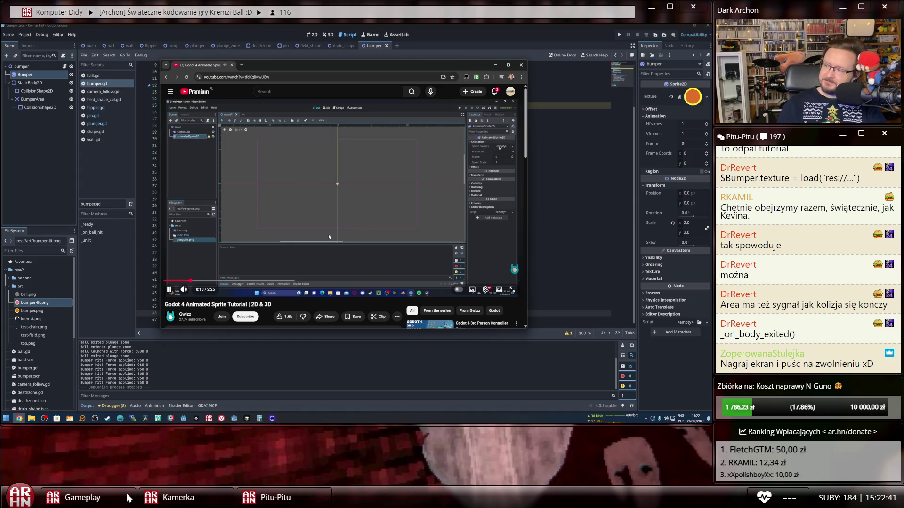
pyautogui.click(340, 234)
pyautogui.click(300, 25)
pyautogui.rightClick(24, 67)
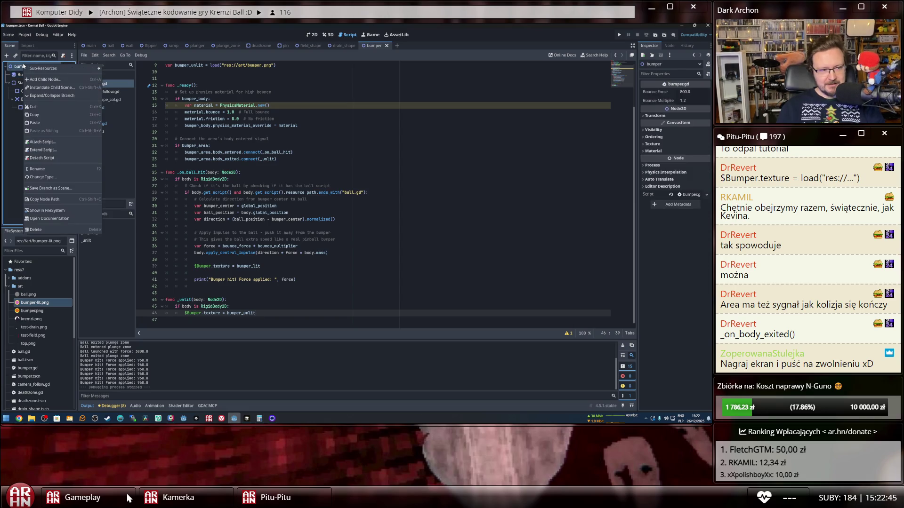
# Add an AnimatedSprite2D child to bumper and move it to the top of the children
pyautogui.click(58, 81)
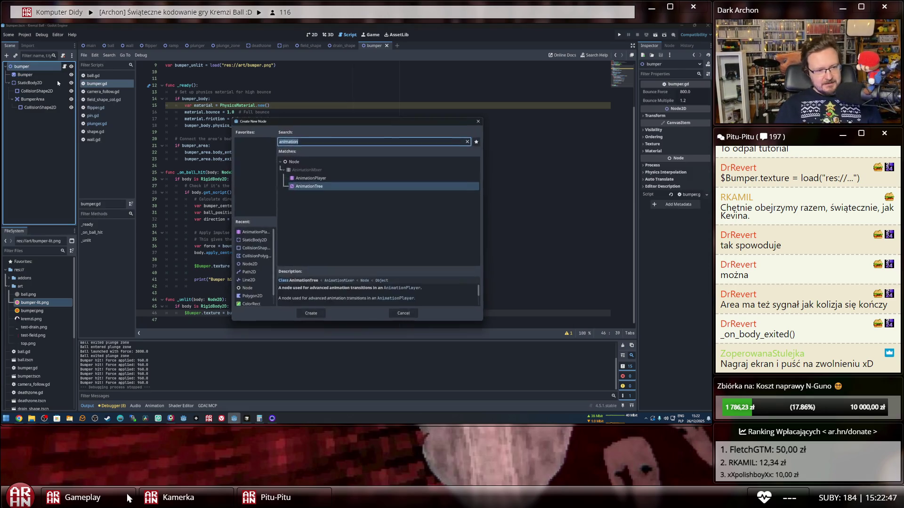
pyautogui.write('Animated')
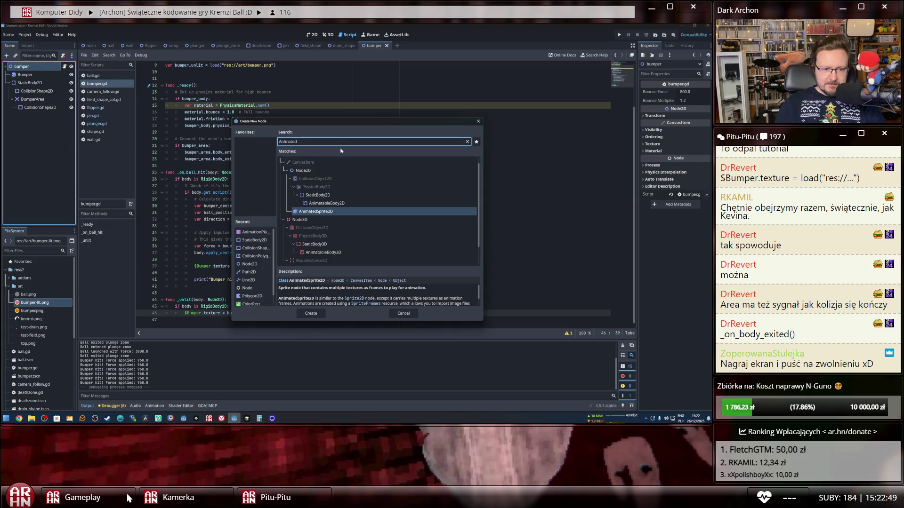
pyautogui.press('Return')
pyautogui.moveTo(40, 118); pyautogui.dragTo(35, 72)
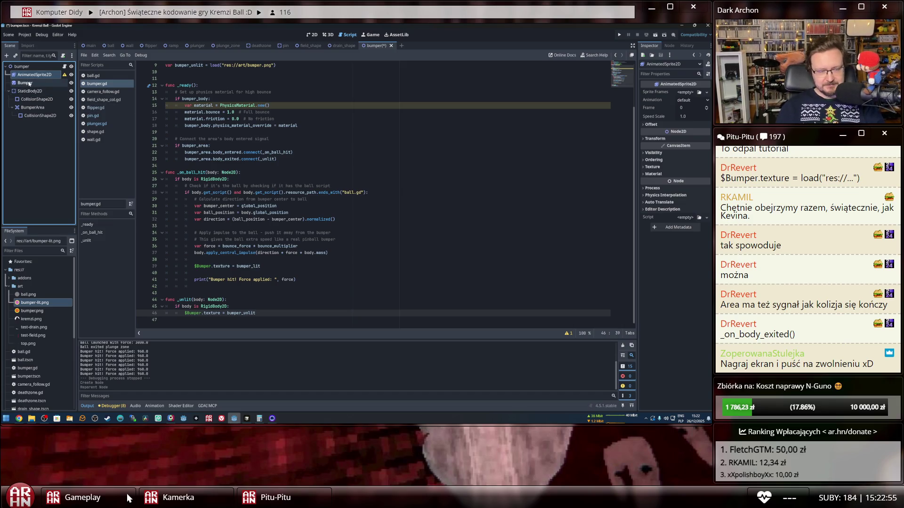
# Assign a new SpriteFrames resource to the AnimatedSprite2D's Sprite Frames property
pyautogui.click(688, 92)
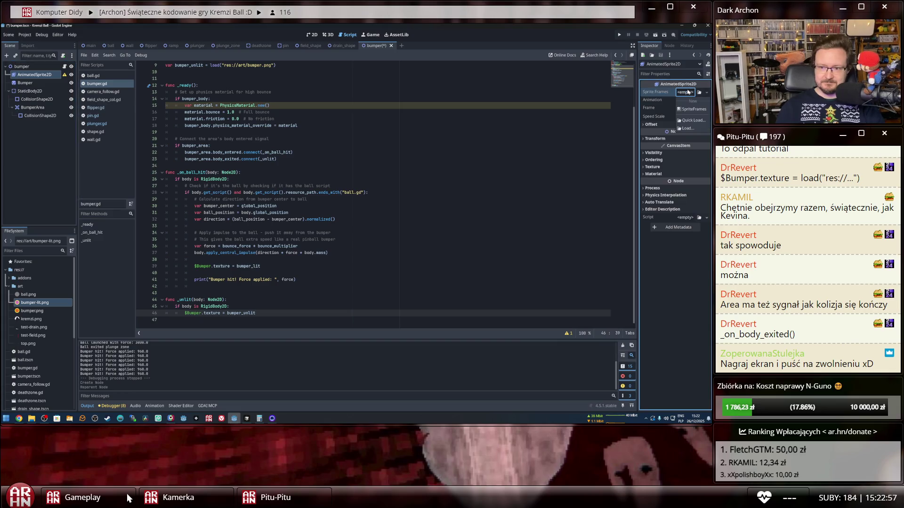
pyautogui.click(692, 109)
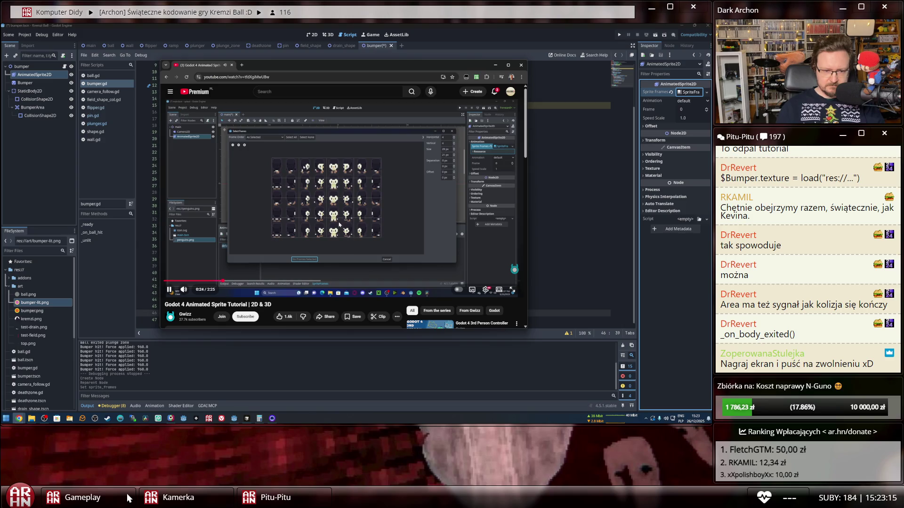
pyautogui.click(170, 419)
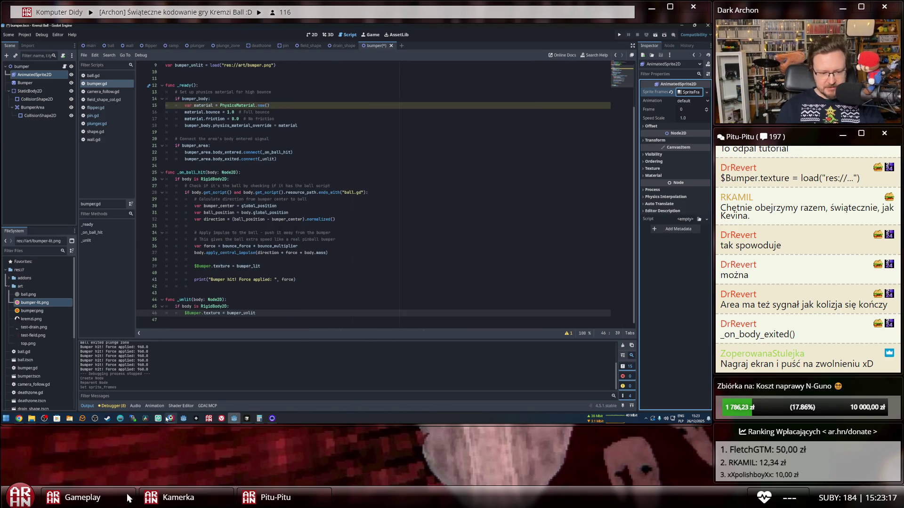
pyautogui.click(168, 418)
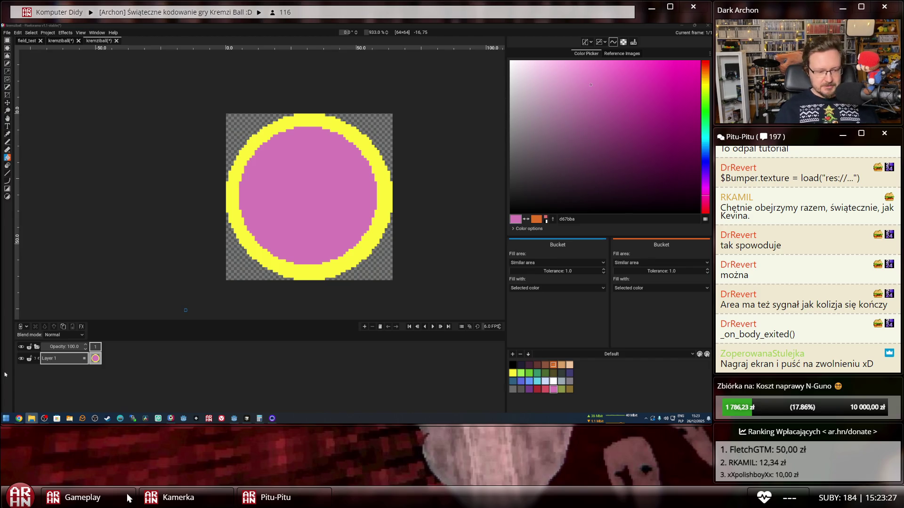
# Switch from Pixelorama to Photopea using its taskbar icon
pyautogui.click(158, 418)
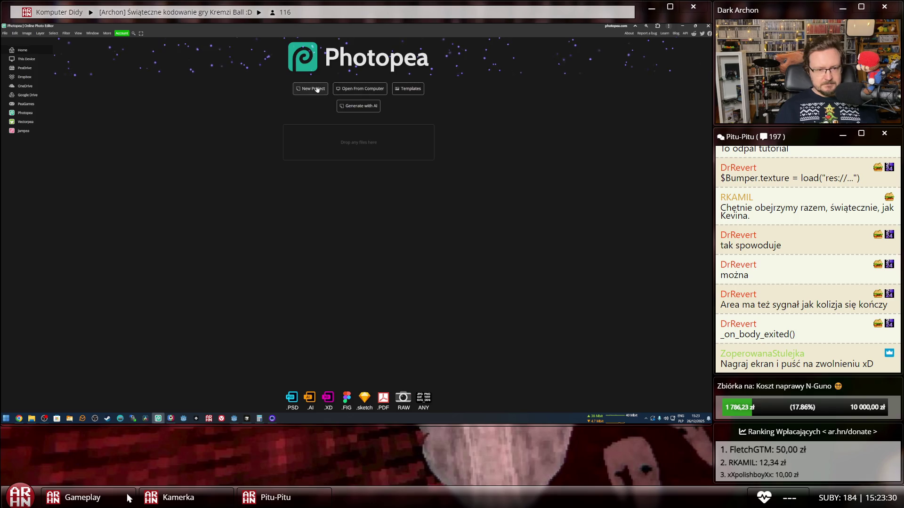
# Create a 128×64 Photopea document and place the bumper image against its left edge
pyautogui.click(317, 89)
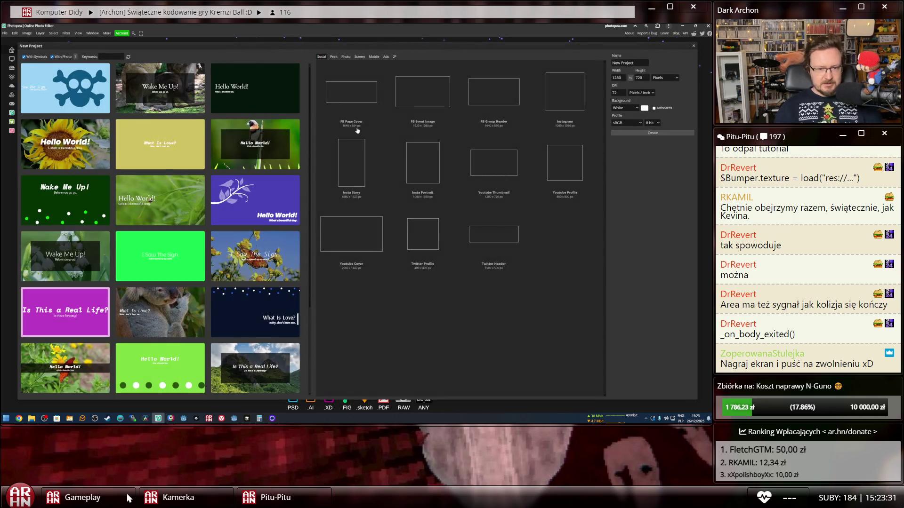
pyautogui.press('super+e')
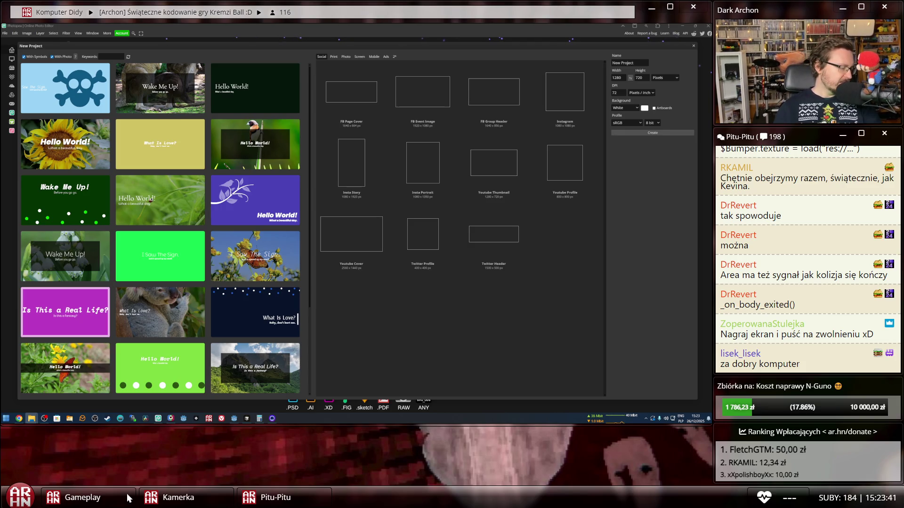
pyautogui.hotkey('alt', 'Tab')
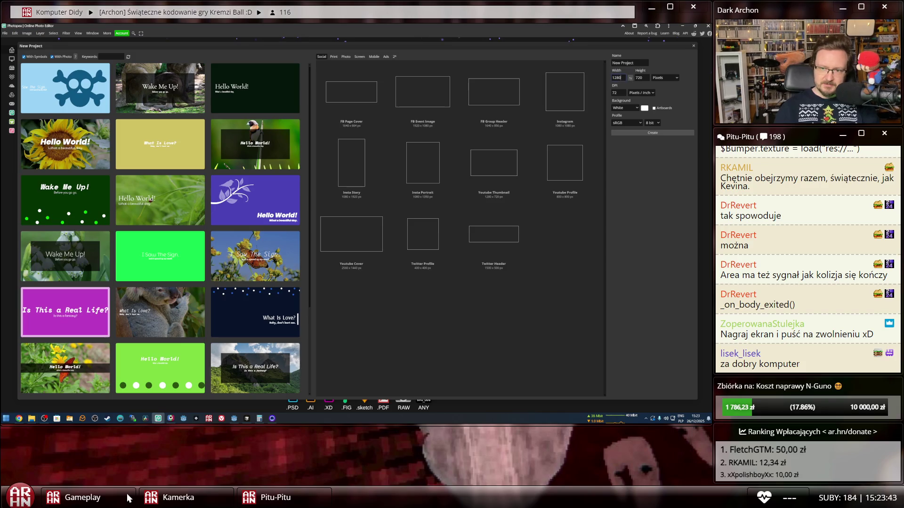
pyautogui.press('BackSpace')
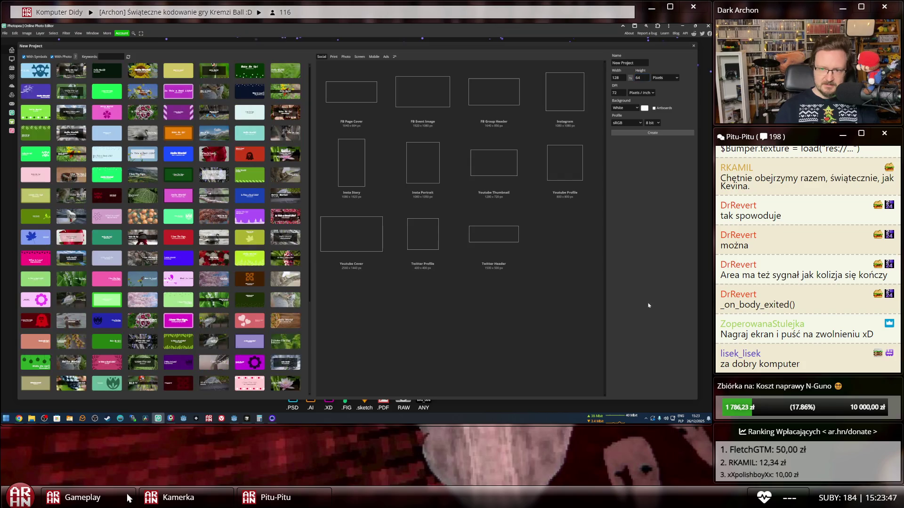
pyautogui.press('Return')
pyautogui.scroll(5, 414, 214)
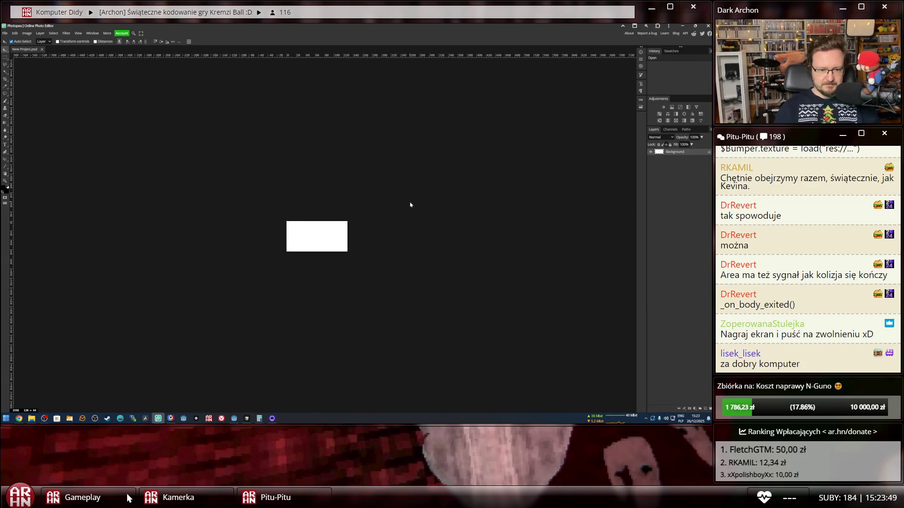
pyautogui.moveTo(252, 262); pyautogui.dragTo(271, 263)
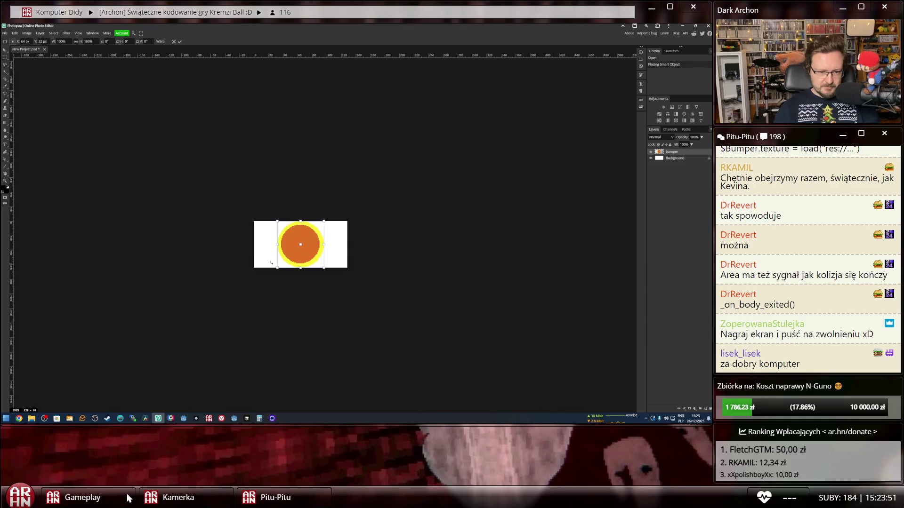
pyautogui.moveTo(313, 239); pyautogui.dragTo(291, 240)
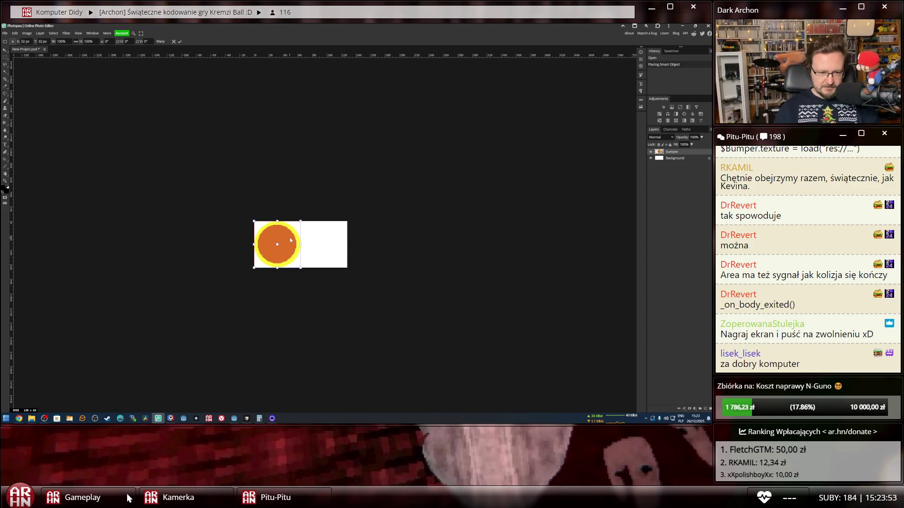
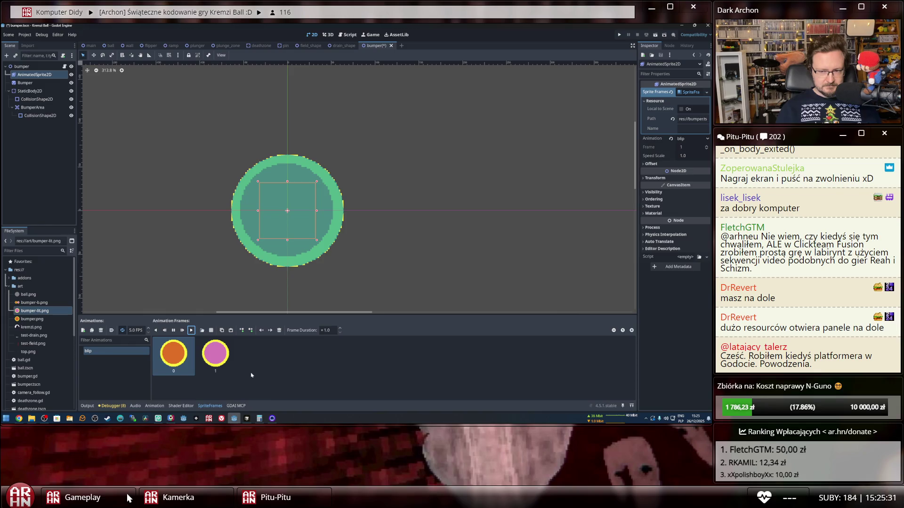
# Delete the animation's existing frame and rename the blip animation to 'stop'
pyautogui.click(267, 356)
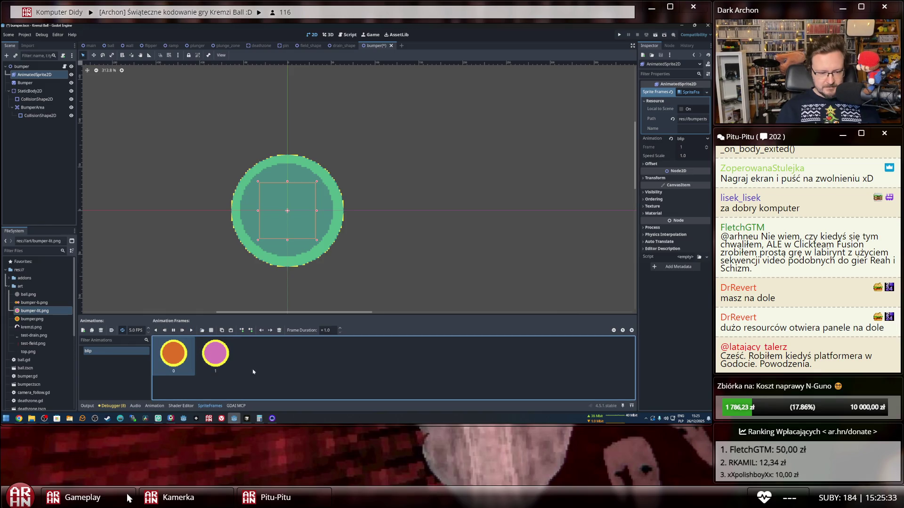
pyautogui.press('Delete')
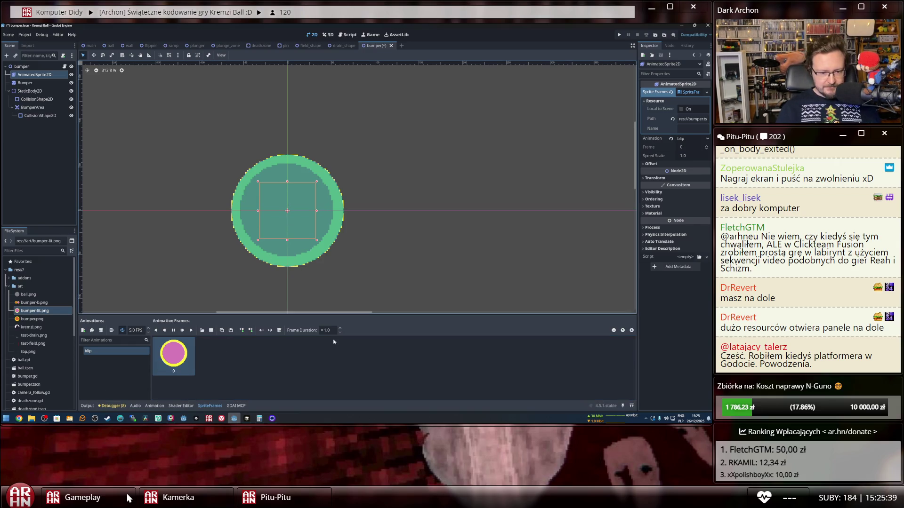
pyautogui.click(489, 223)
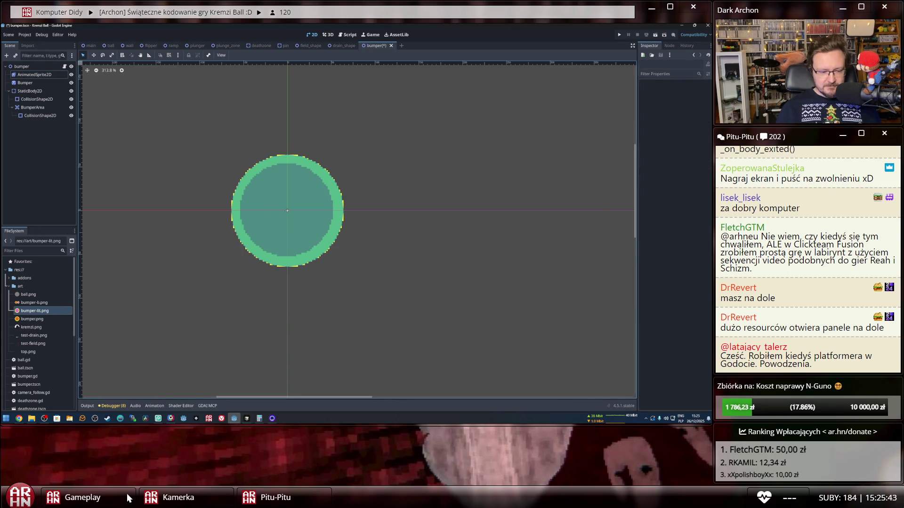
pyautogui.click(286, 202)
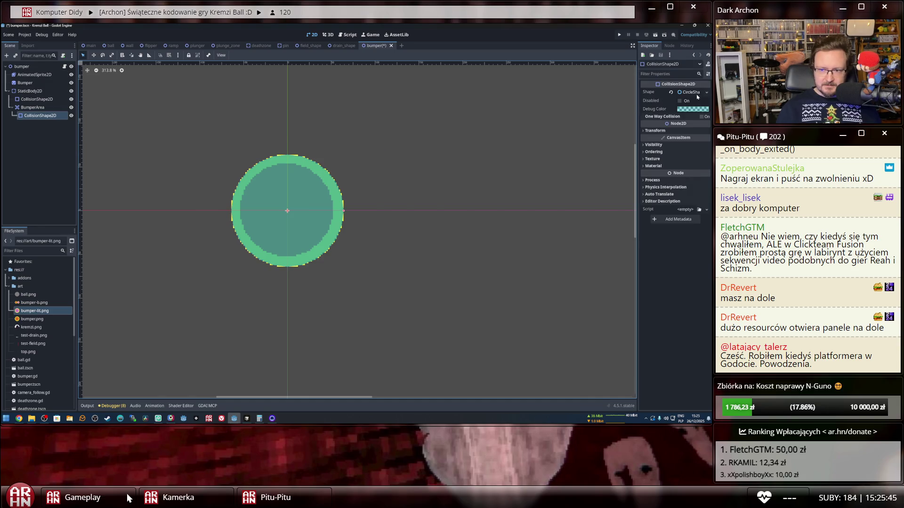
pyautogui.click(32, 74)
pyautogui.click(86, 350)
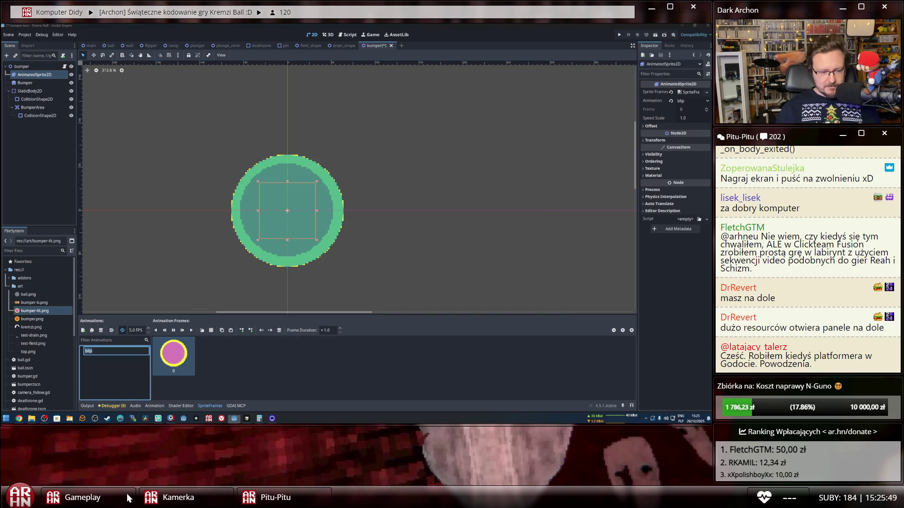
pyautogui.write('stop')
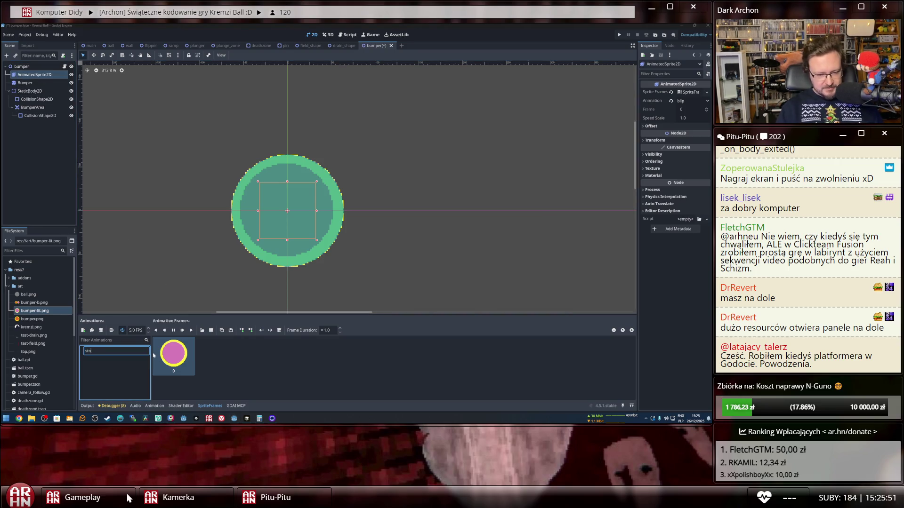
pyautogui.press('Return')
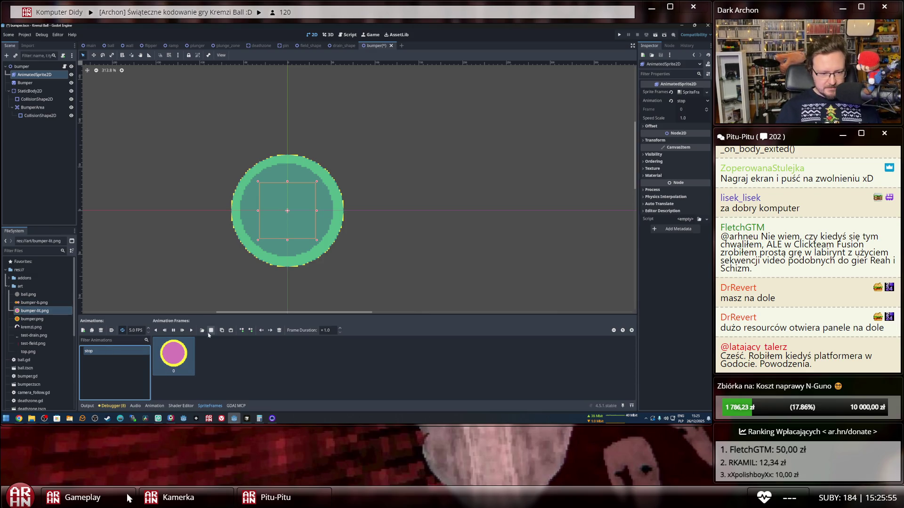
# Make the orange frame from bumper-b.png the stop animation's only frame
pyautogui.click(211, 330)
pyautogui.click(298, 165)
pyautogui.doubleClick(297, 164)
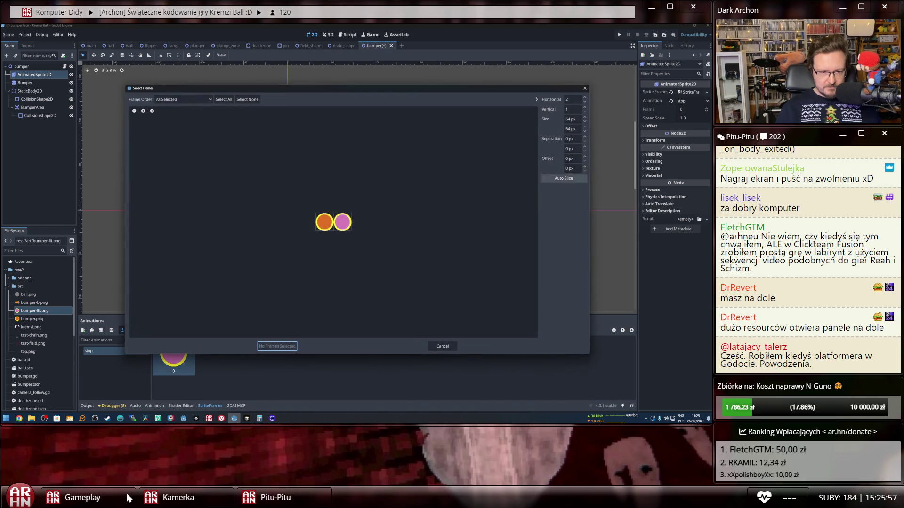
pyautogui.click(324, 222)
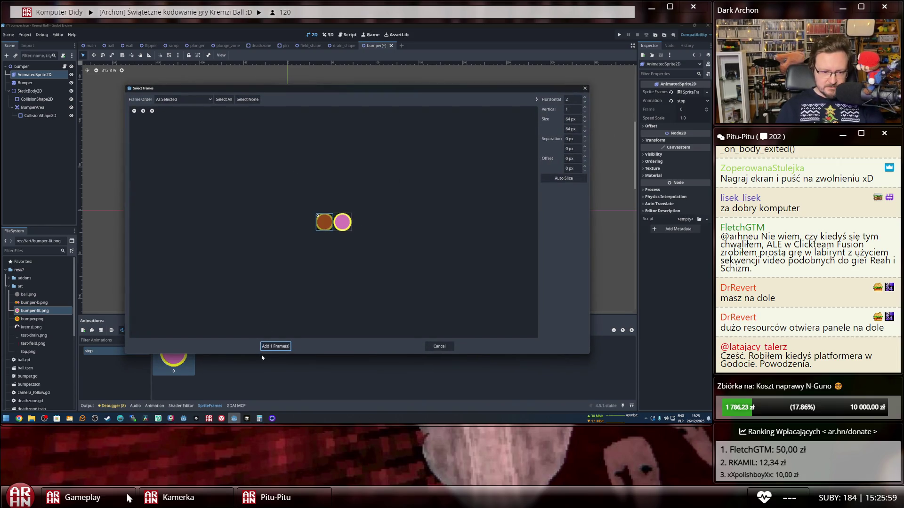
pyautogui.click(275, 345)
pyautogui.press('Delete')
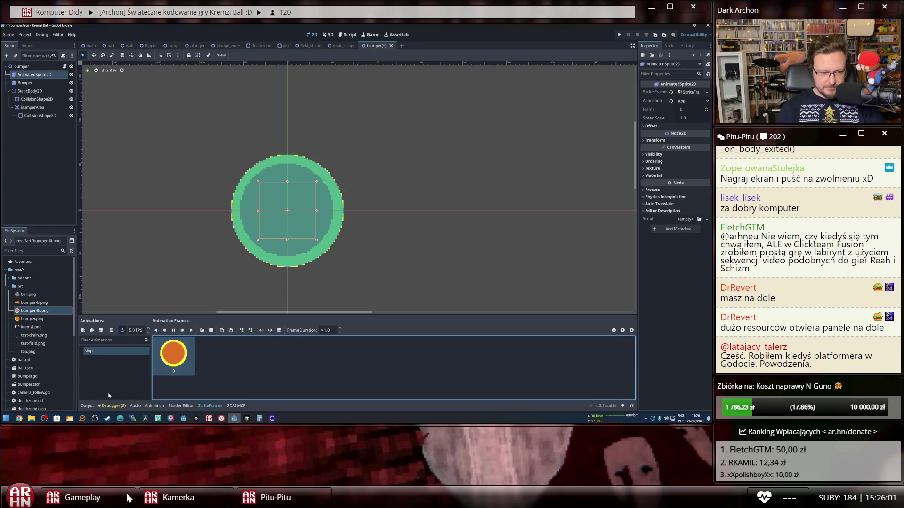
# Create a new animation named 'bump' and save the scene
pyautogui.click(84, 331)
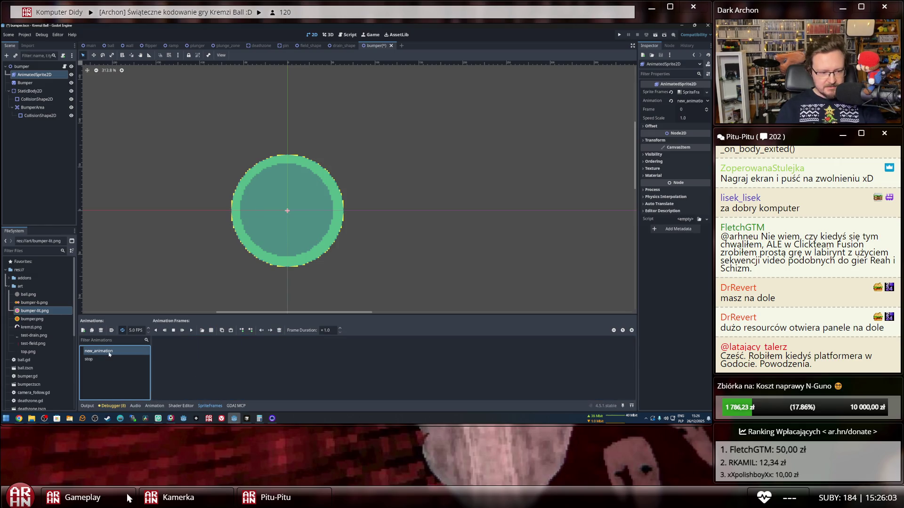
pyautogui.write('bump')
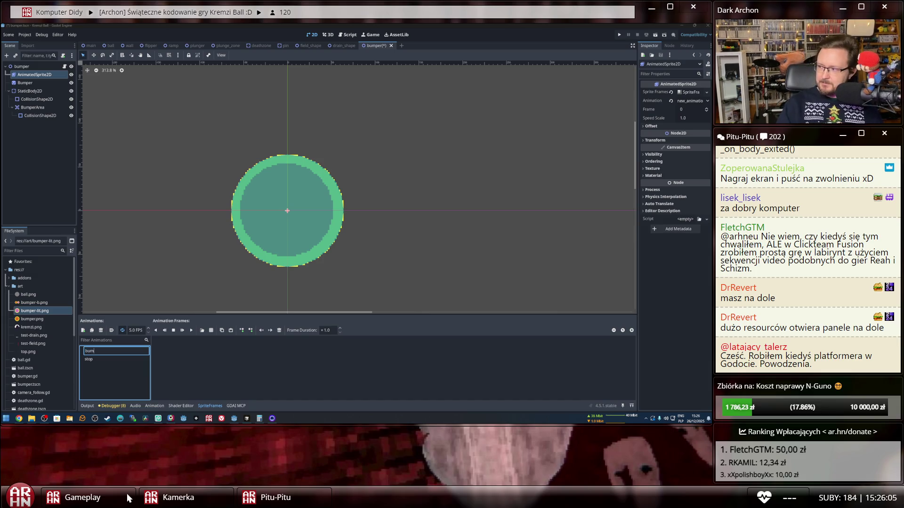
pyautogui.press('Return')
pyautogui.hotkey('ctrl', 's')
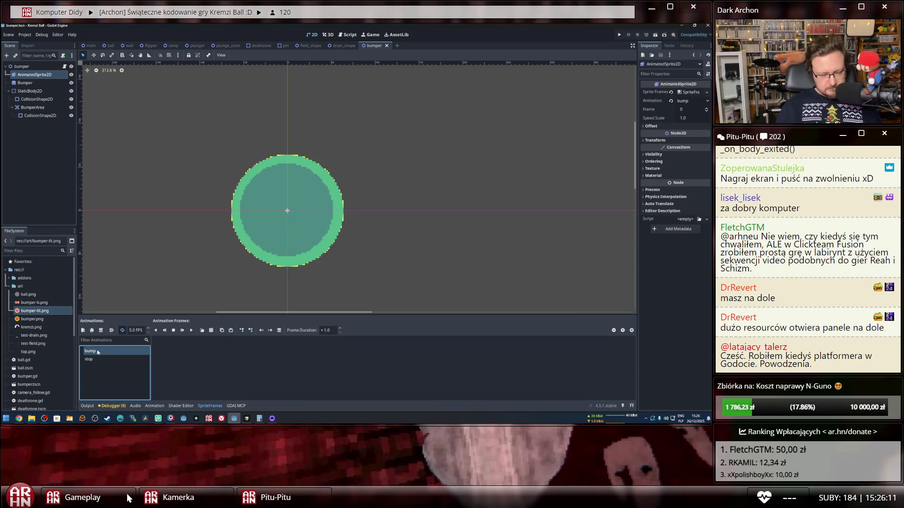
# Fill the bump animation with six pink frames from bumper-b.png and save
pyautogui.click(211, 330)
pyautogui.doubleClick(300, 160)
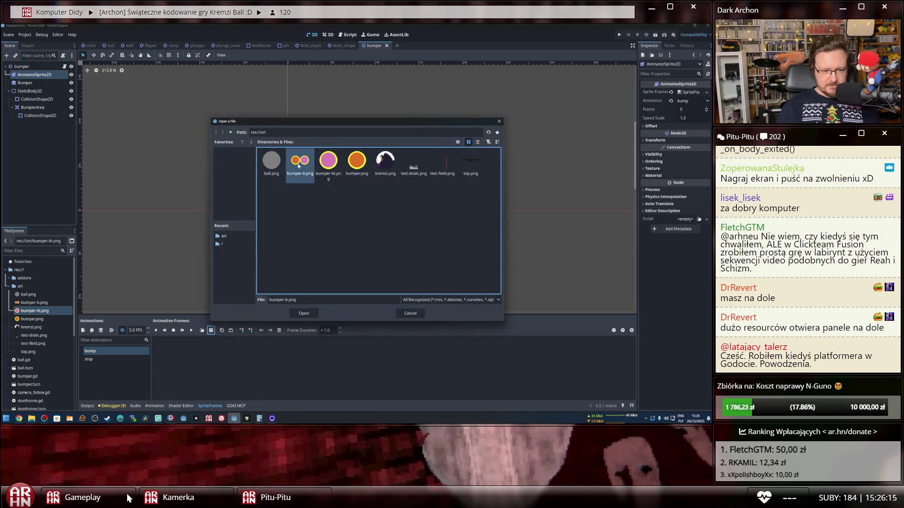
pyautogui.click(342, 222)
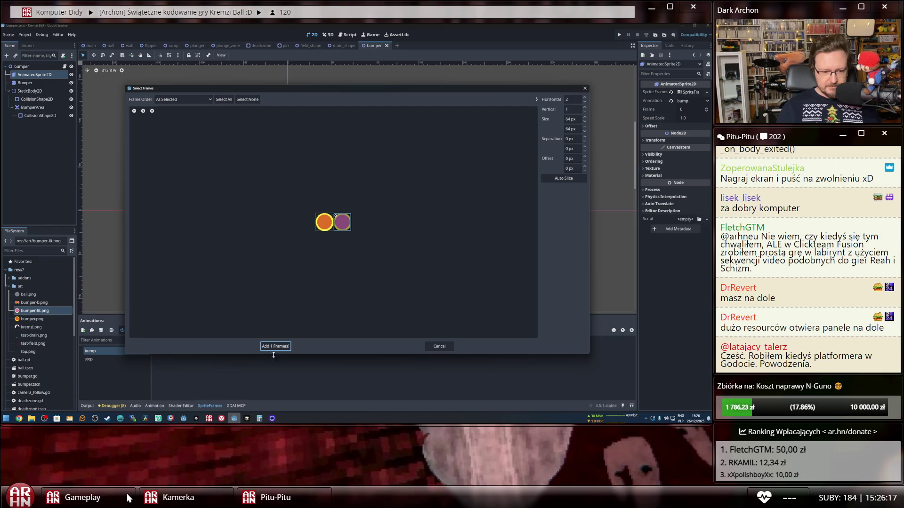
pyautogui.click(274, 348)
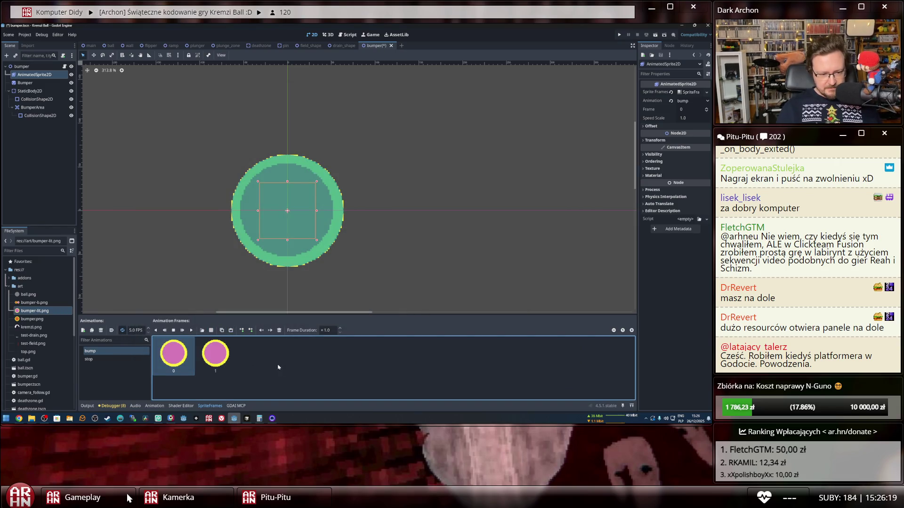
pyautogui.hotkey('ctrl', 'v')
pyautogui.hotkey('ctrl', 'v')
pyautogui.hotkey('ctrl', 'v')
pyautogui.hotkey('ctrl', 's')
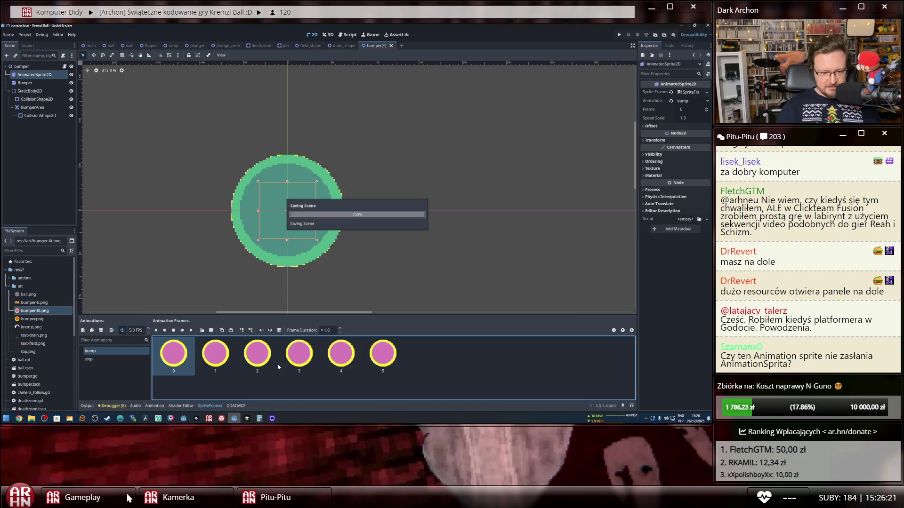
# Preview the bump animation playing, save, then stop the preview
pyautogui.click(191, 330)
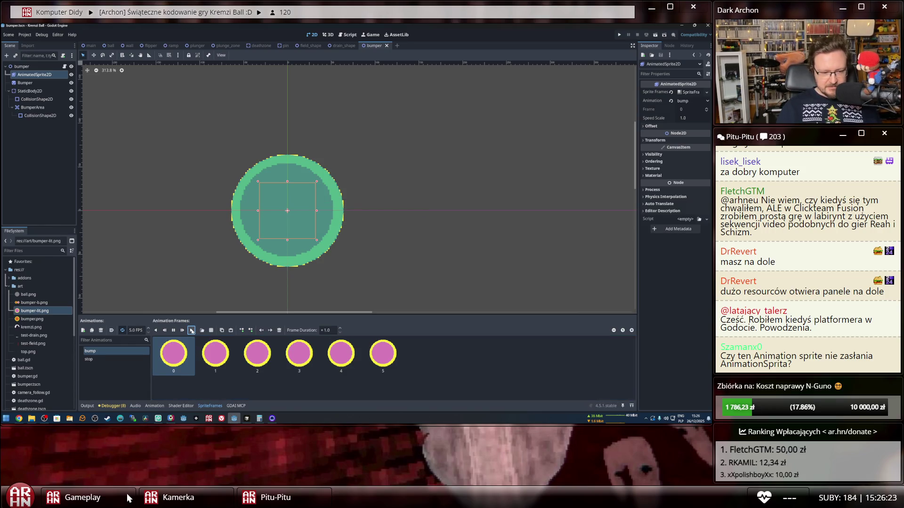
pyautogui.click(196, 391)
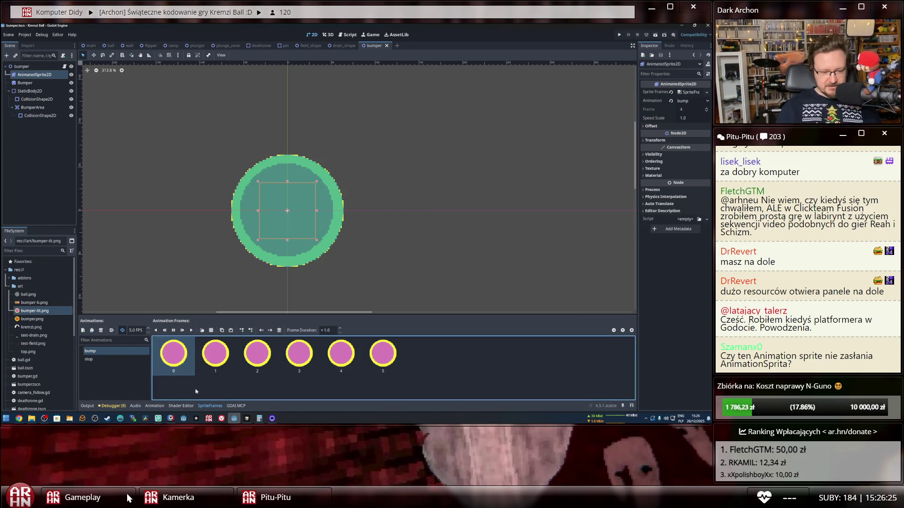
pyautogui.hotkey('ctrl', 's')
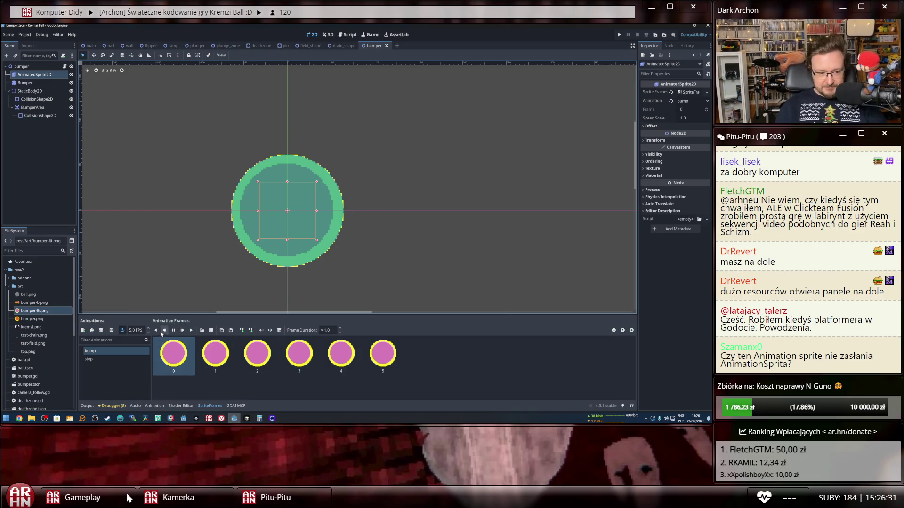
pyautogui.click(173, 330)
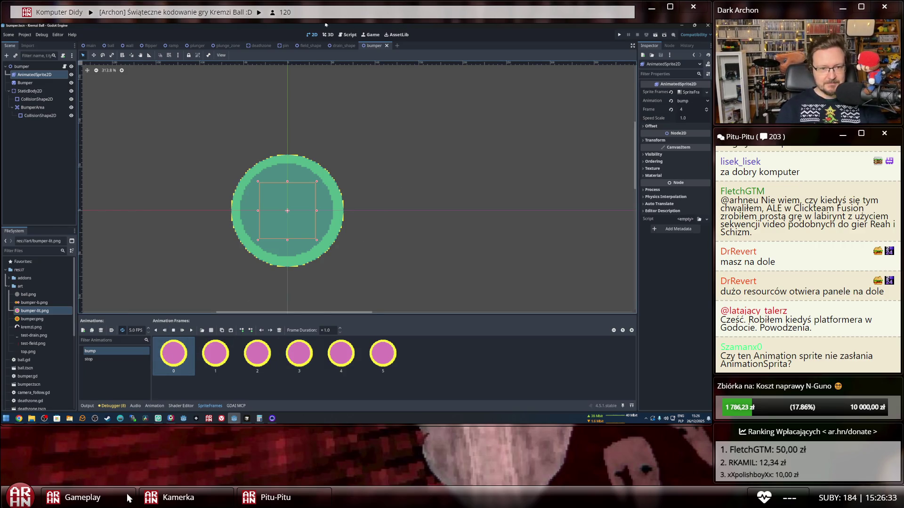
# Delete the old Bumper sprite node from the scene
pyautogui.click(227, 101)
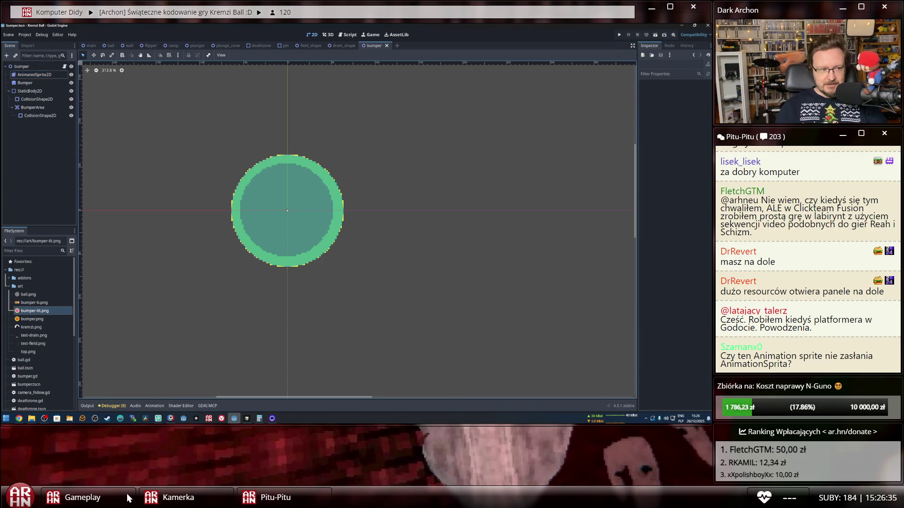
pyautogui.click(34, 75)
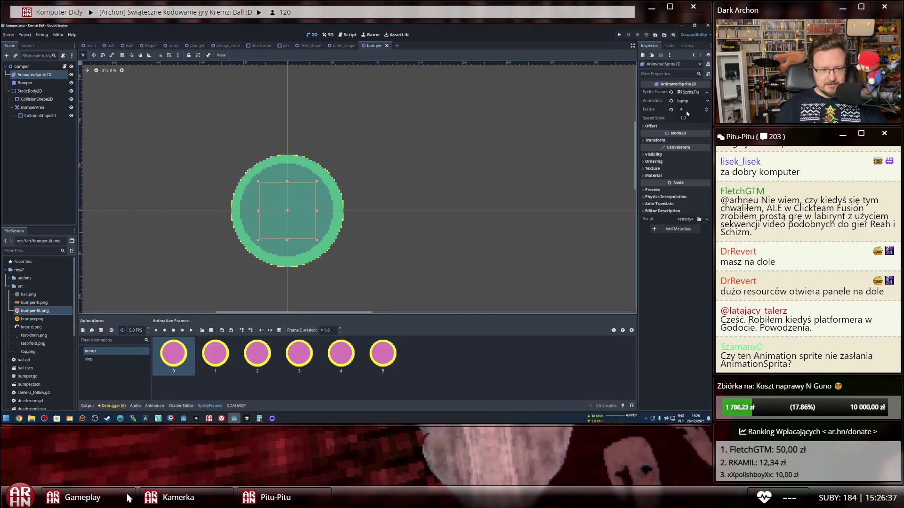
pyautogui.click(657, 140)
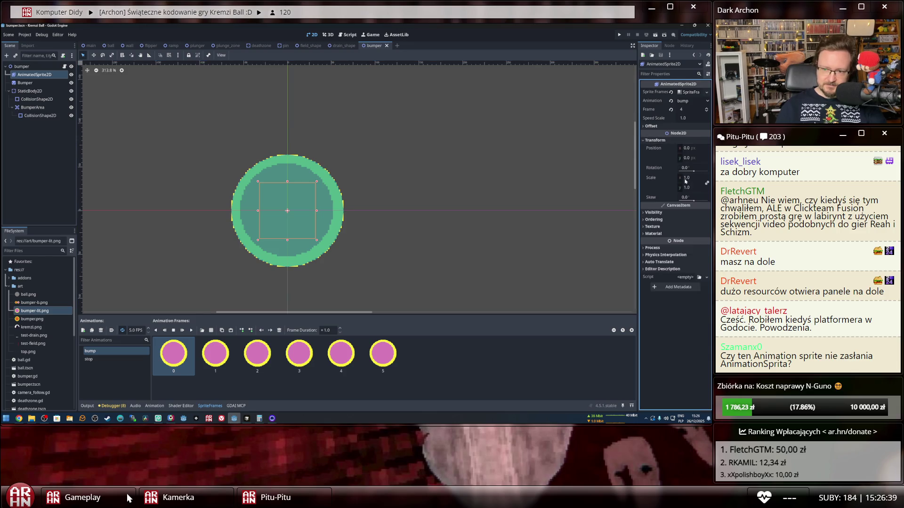
pyautogui.click(358, 141)
pyautogui.click(28, 83)
pyautogui.press('Delete')
pyautogui.click(370, 228)
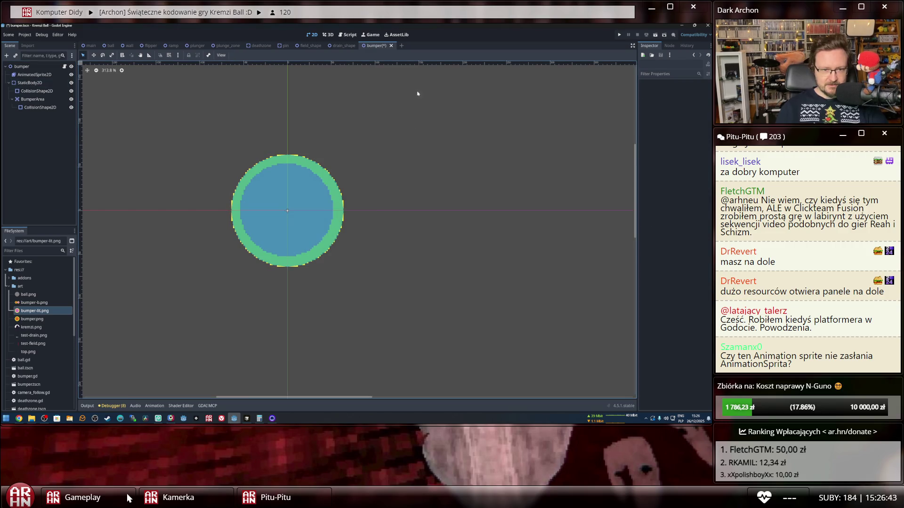
# In bumper.gd, remove the texture load lines, the _unlit function and the bumper_lit texture line, then save
pyautogui.click(347, 34)
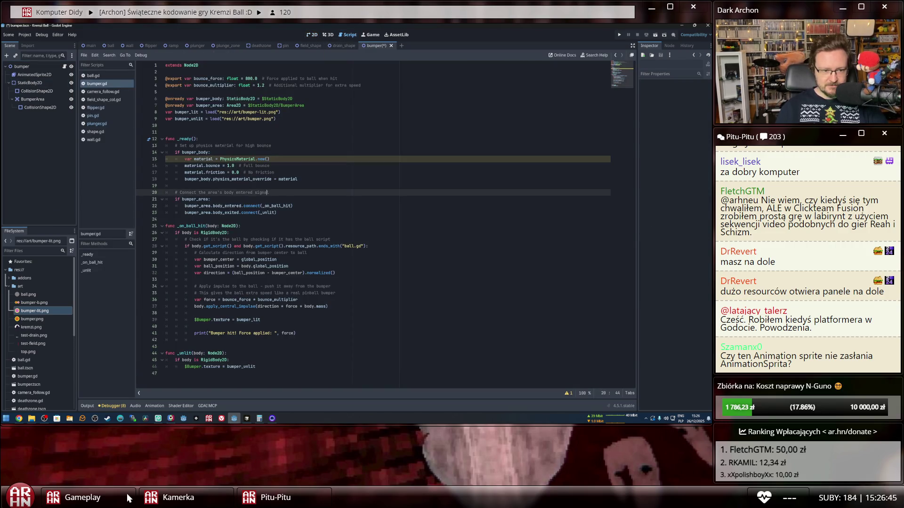
pyautogui.moveTo(275, 119); pyautogui.dragTo(304, 106)
pyautogui.press('BackSpace')
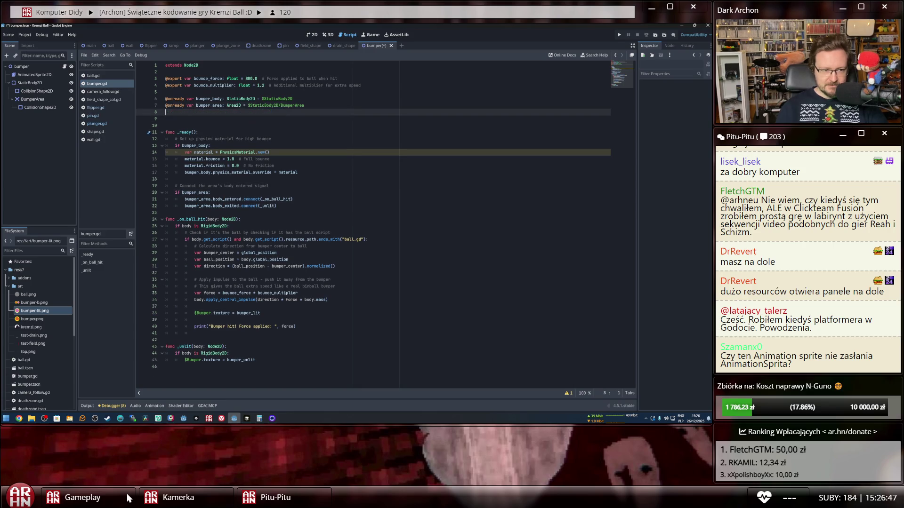
pyautogui.click(255, 353)
pyautogui.hotkey('shift', 'Up')
pyautogui.hotkey('shift', 'Up')
pyautogui.hotkey('shift', 'Up')
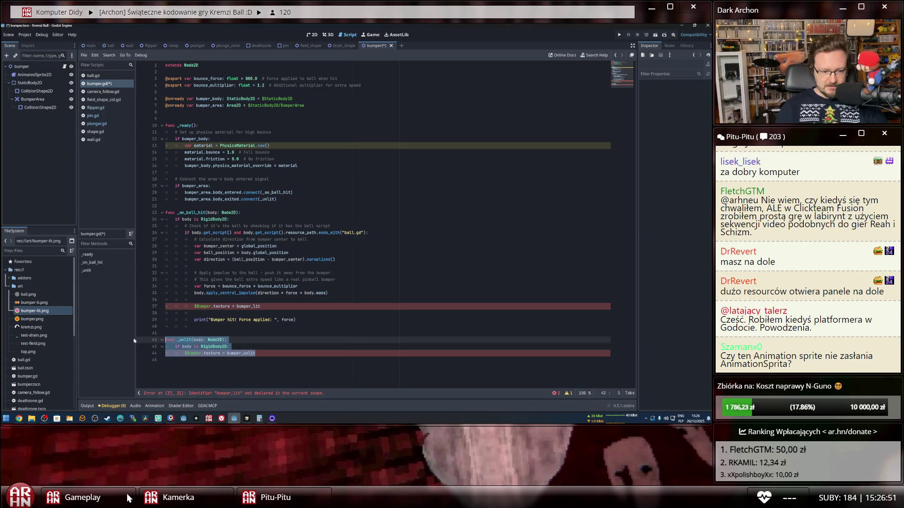
pyautogui.press('BackSpace')
pyautogui.press('BackSpace')
pyautogui.press('Up')
pyautogui.press('Up')
pyautogui.press('Up')
pyautogui.hotkey('ctrl', 'shift', 'k')
pyautogui.press('Return')
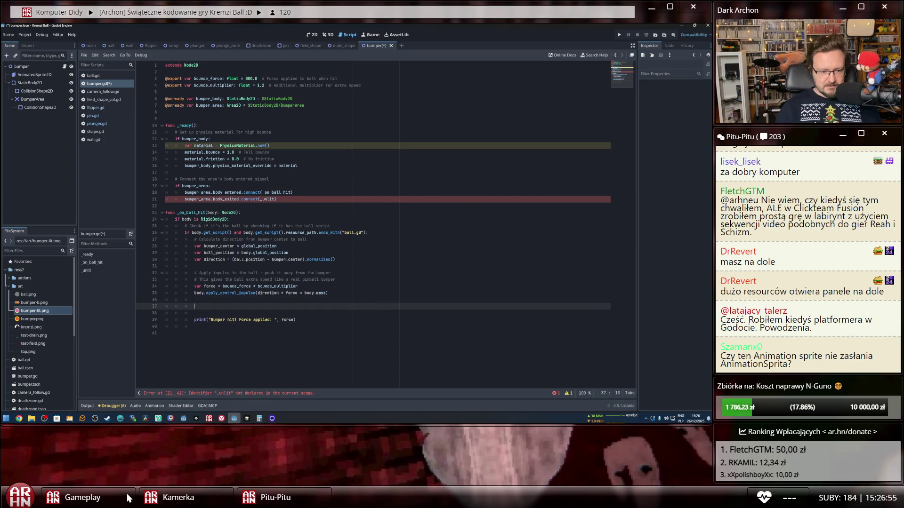
pyautogui.hotkey('ctrl', 's')
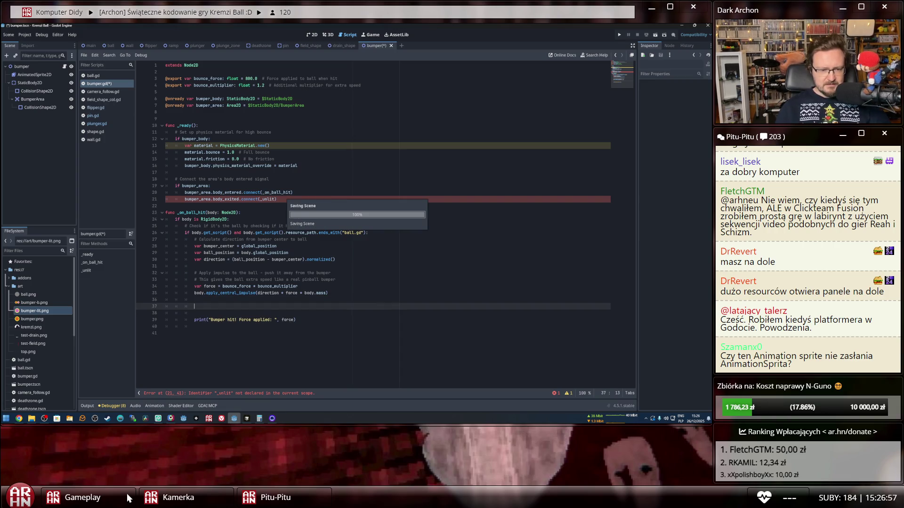
# Delete the body_exited connection to _unlit, save, and return to the bumper scene's 2D view
pyautogui.tripleClick(225, 199)
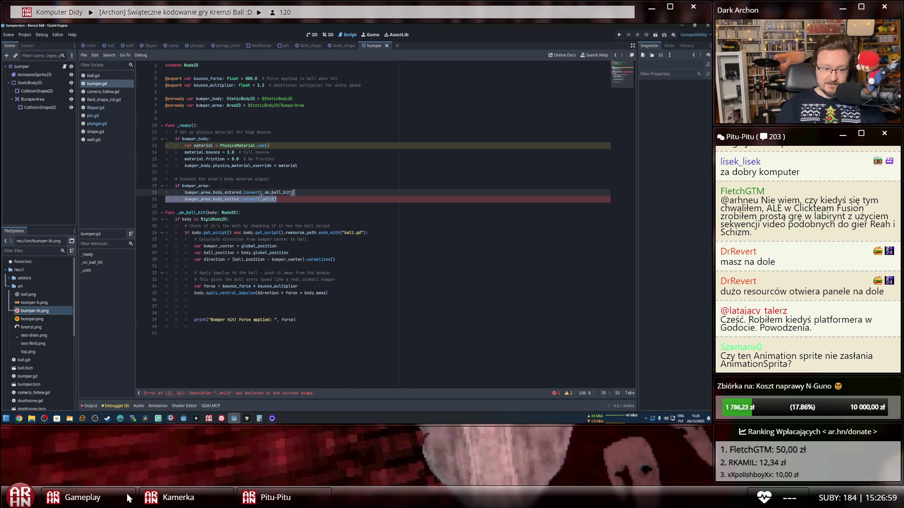
pyautogui.press('BackSpace')
pyautogui.press('BackSpace')
pyautogui.hotkey('ctrl', 's')
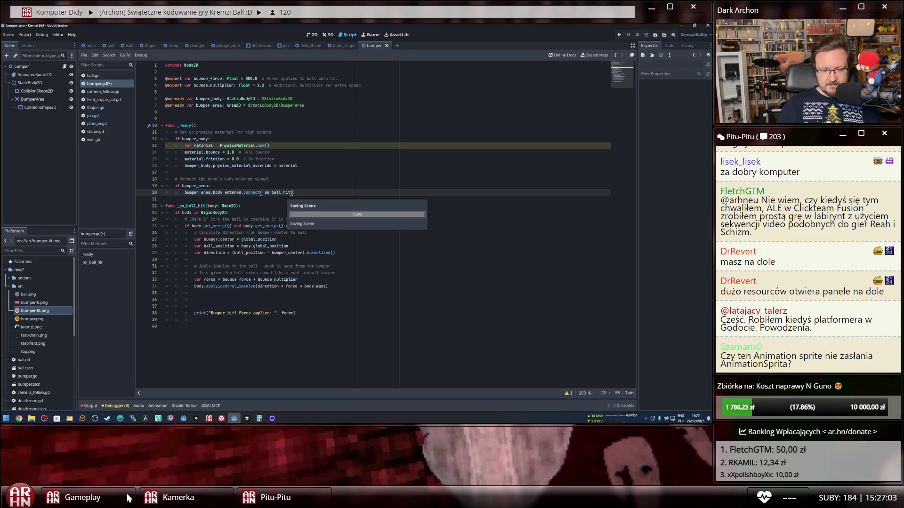
pyautogui.click(193, 299)
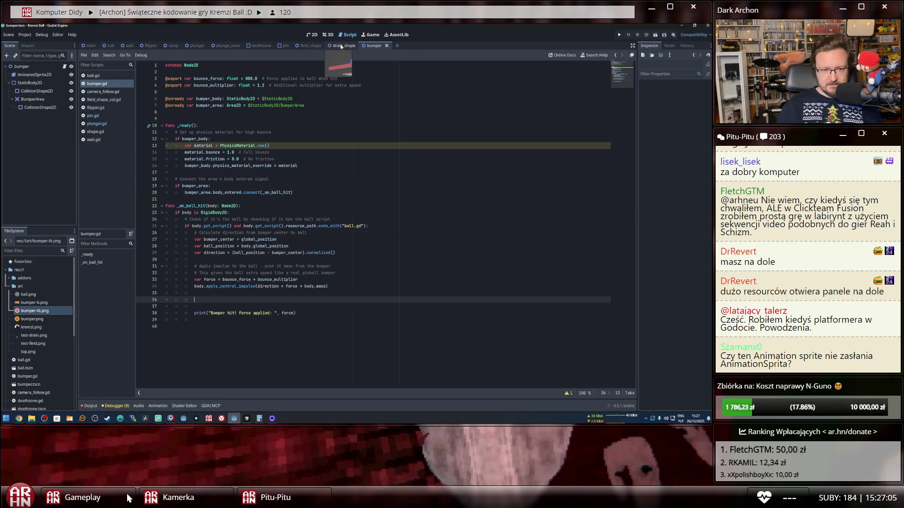
pyautogui.click(311, 35)
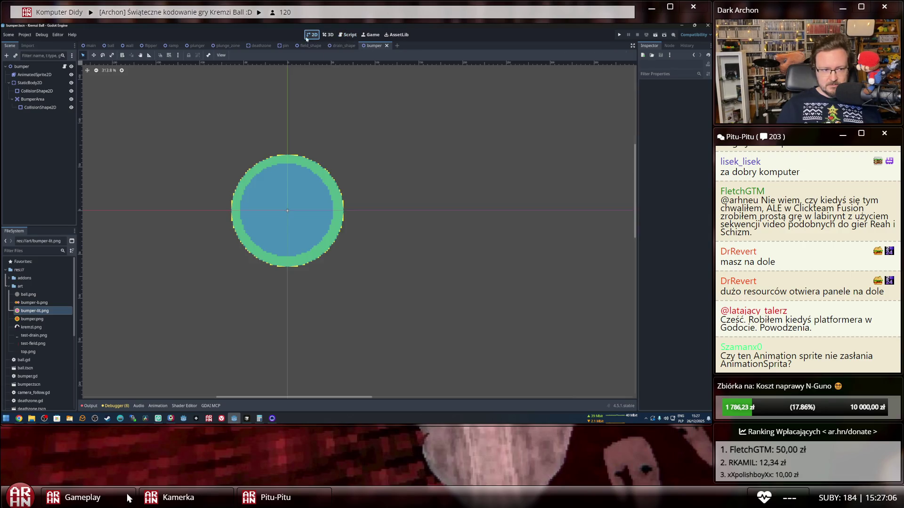
# Run the main scene to test the bumpers, then close the game
pyautogui.click(35, 75)
pyautogui.click(105, 130)
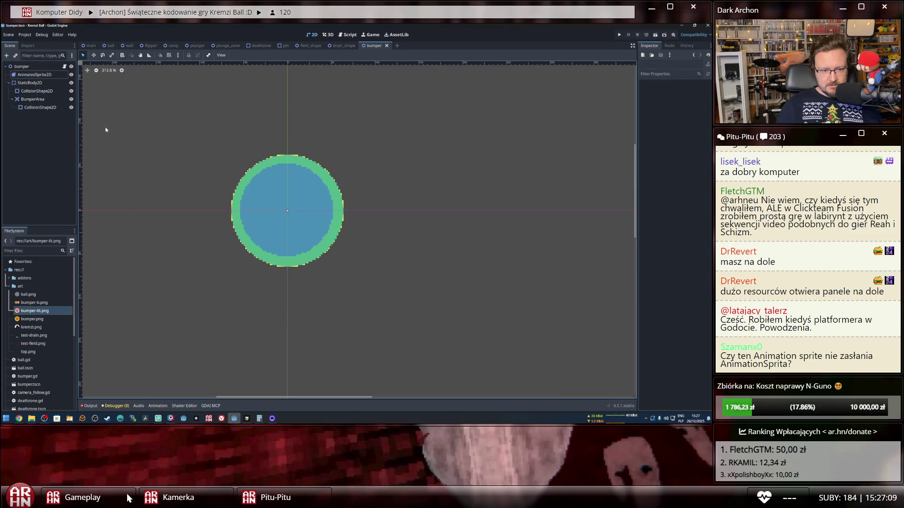
pyautogui.click(90, 45)
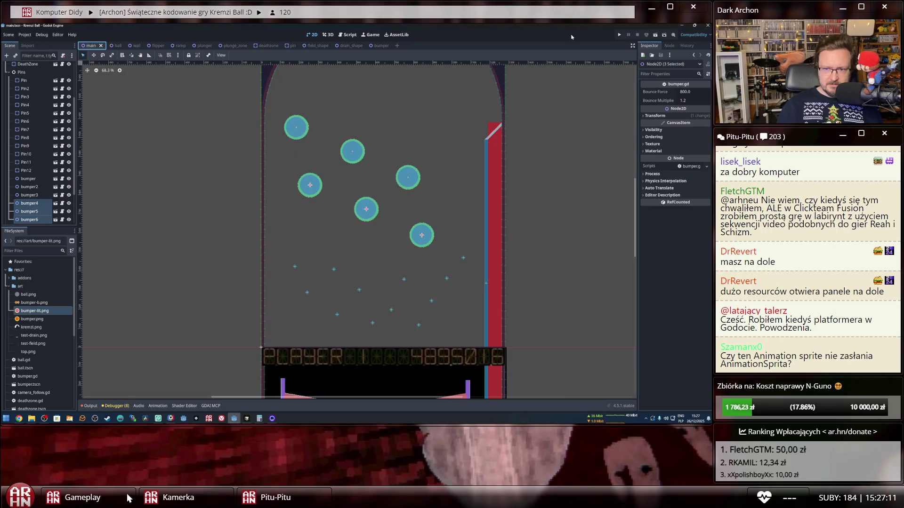
pyautogui.press('F5')
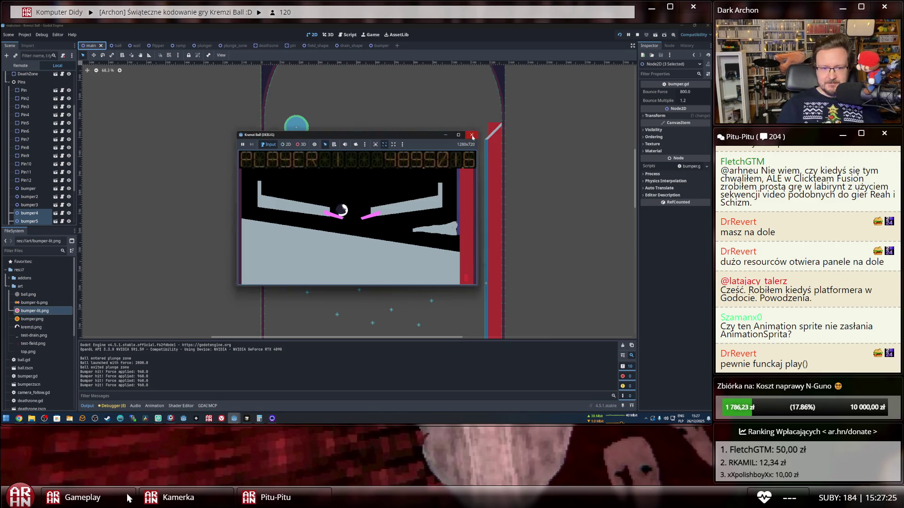
pyautogui.click(472, 136)
# Go back to bumper.gd and begin renaming the AnimatedSprite2D node
pyautogui.click(376, 46)
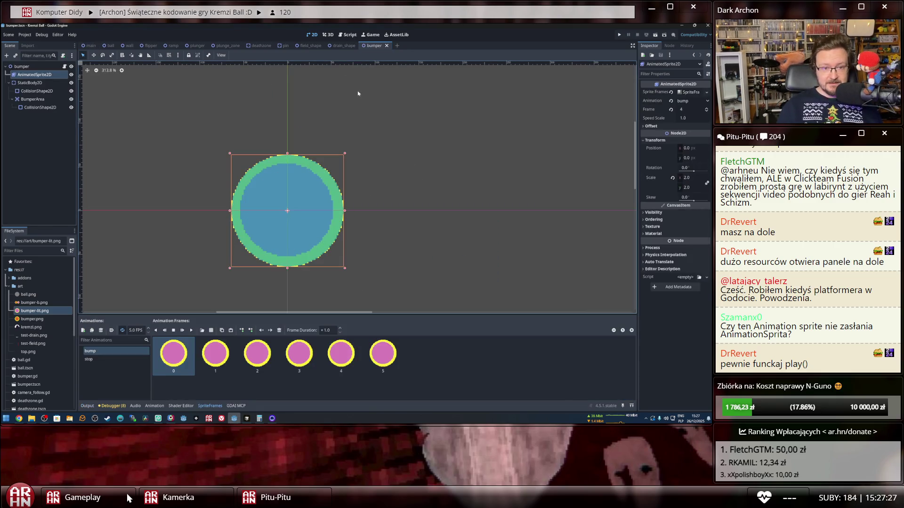
pyautogui.click(349, 35)
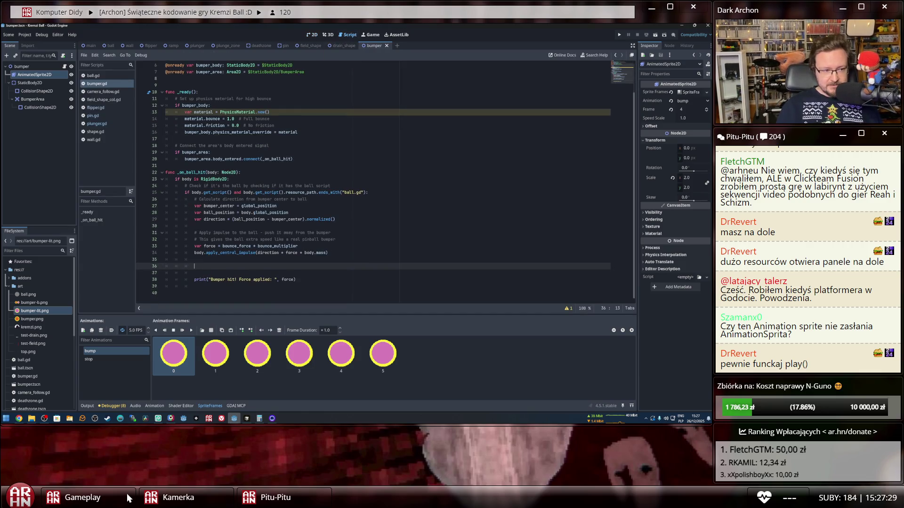
pyautogui.doubleClick(29, 76)
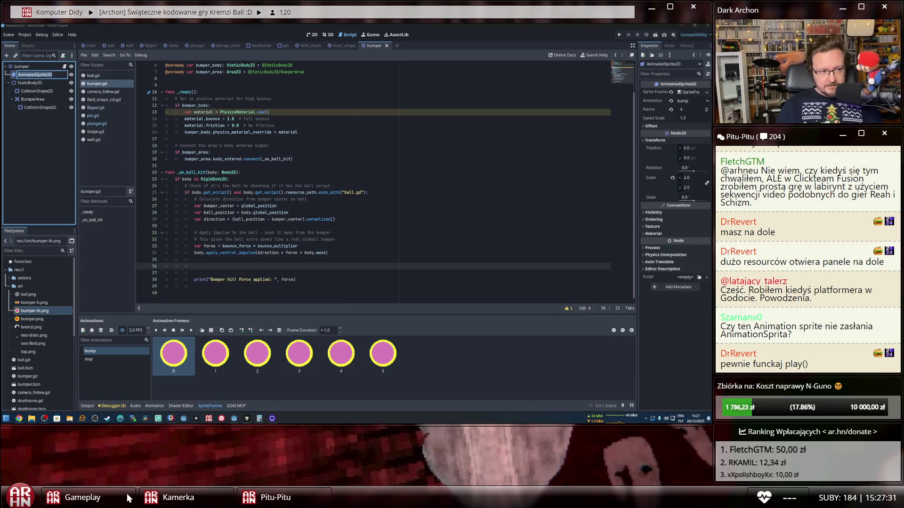
# Name the sprite node BumperSprite and drop a reference to it into the hit handler
pyautogui.write('Bumper')
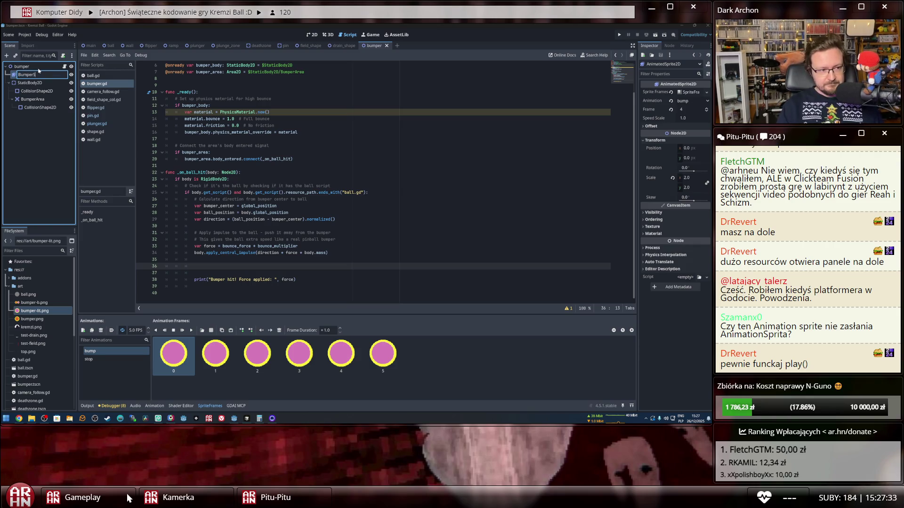
pyautogui.press('Return')
pyautogui.moveTo(31, 75); pyautogui.dragTo(256, 267)
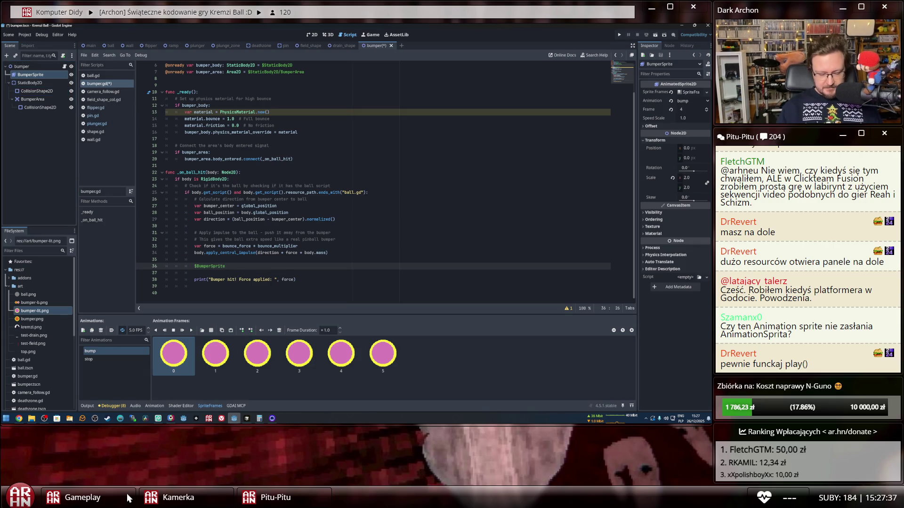
# Complete the call as BumperSprite.play("bump") and save the script
pyautogui.write('y')
pyautogui.press('Return')
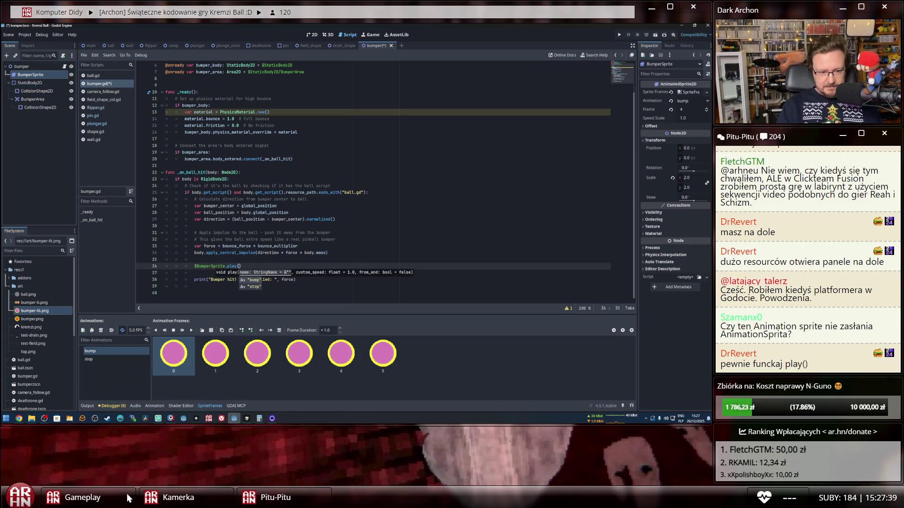
pyautogui.press('Down')
pyautogui.press('Up')
pyautogui.press('Return')
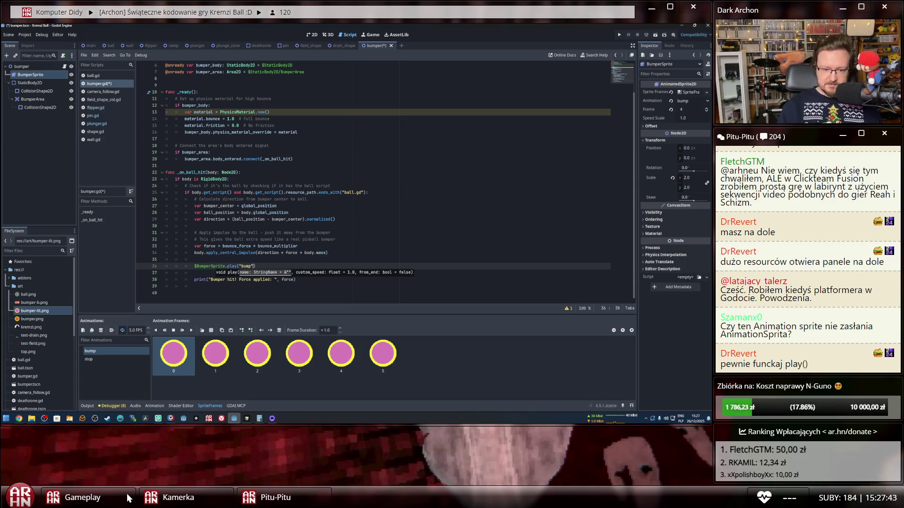
pyautogui.press('End')
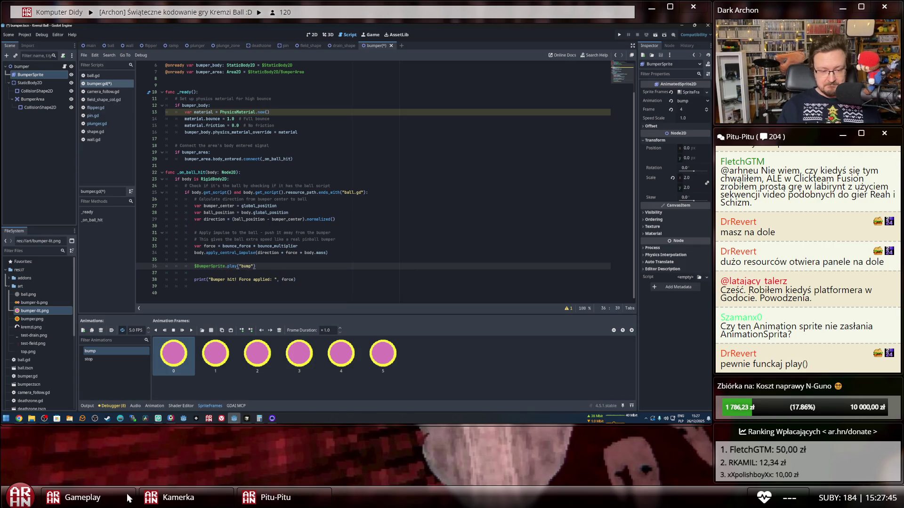
pyautogui.hotkey('ctrl', 's')
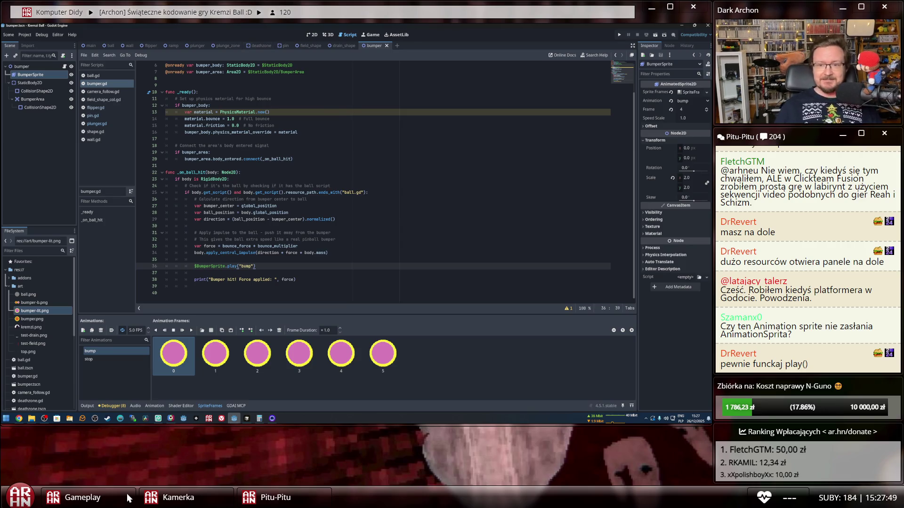
pyautogui.click(617, 36)
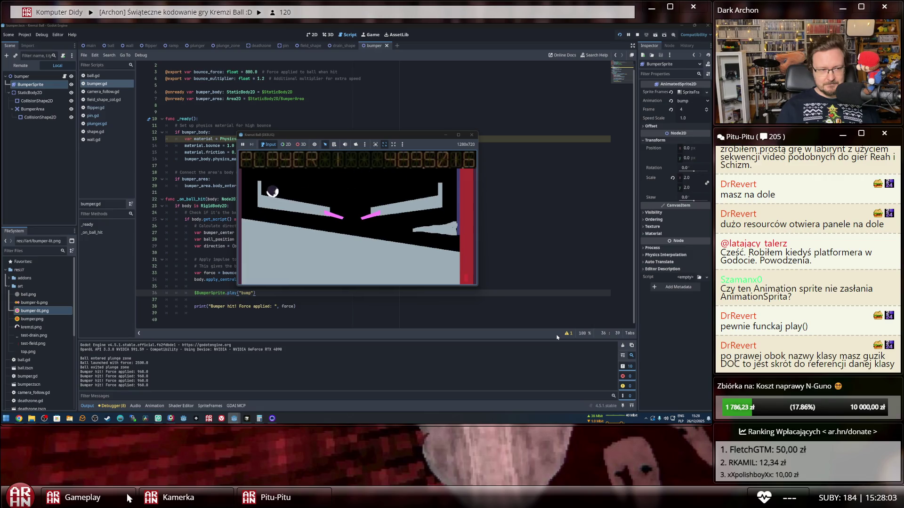
# Play-test the bumpers' new bump animation, then close the game window
pyautogui.click(483, 134)
pyautogui.hotkey('alt', 'Tab')
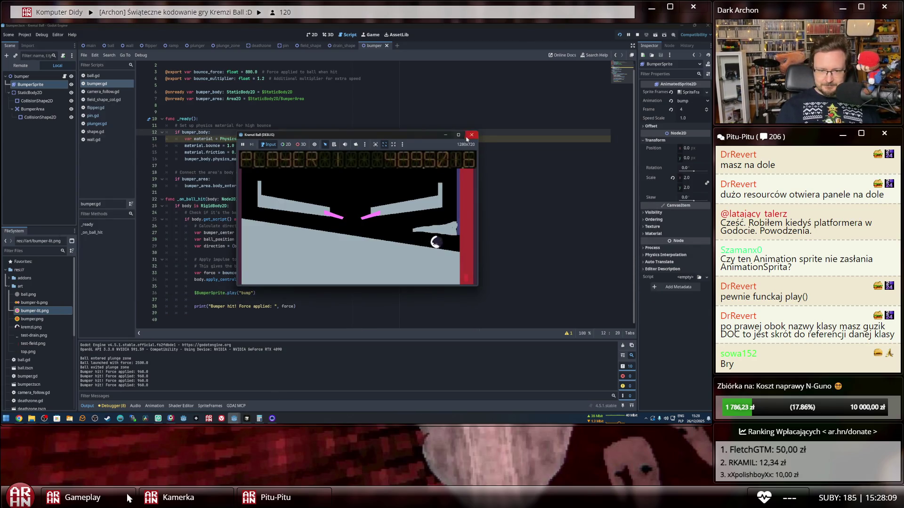
pyautogui.click(468, 136)
pyautogui.click(690, 101)
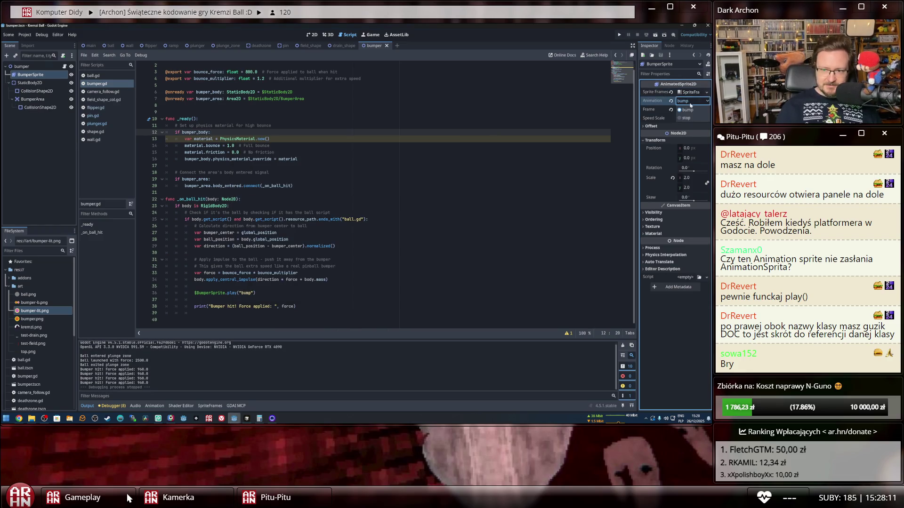
# Set the sprite's starting animation to 'stop' and save the scene
pyautogui.click(686, 118)
pyautogui.click(301, 186)
pyautogui.hotkey('ctrl', 's')
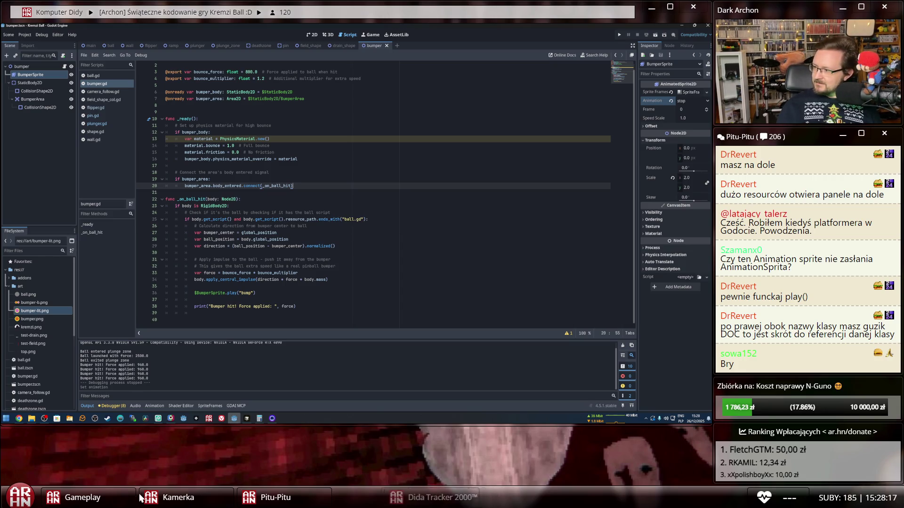
pyautogui.click(618, 35)
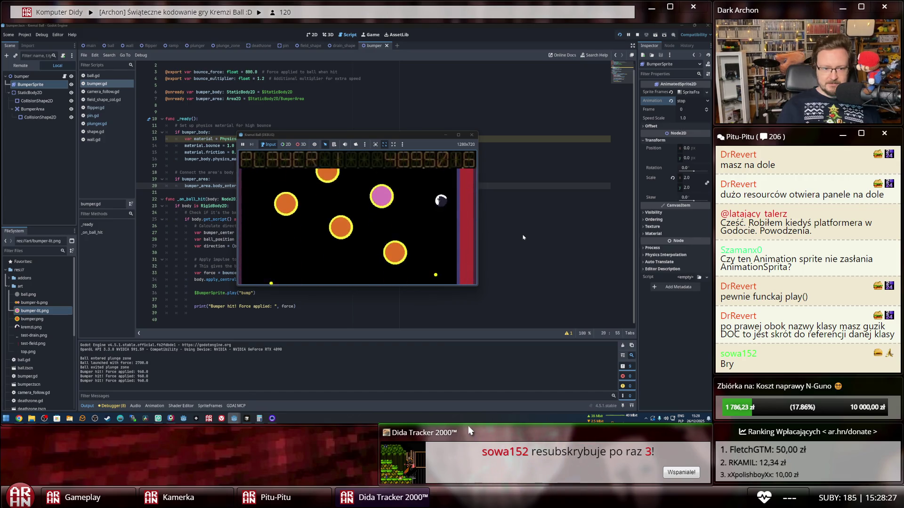
# Play a round, flipping the ball into the bumpers so they flash, then stop the game
pyautogui.click(681, 472)
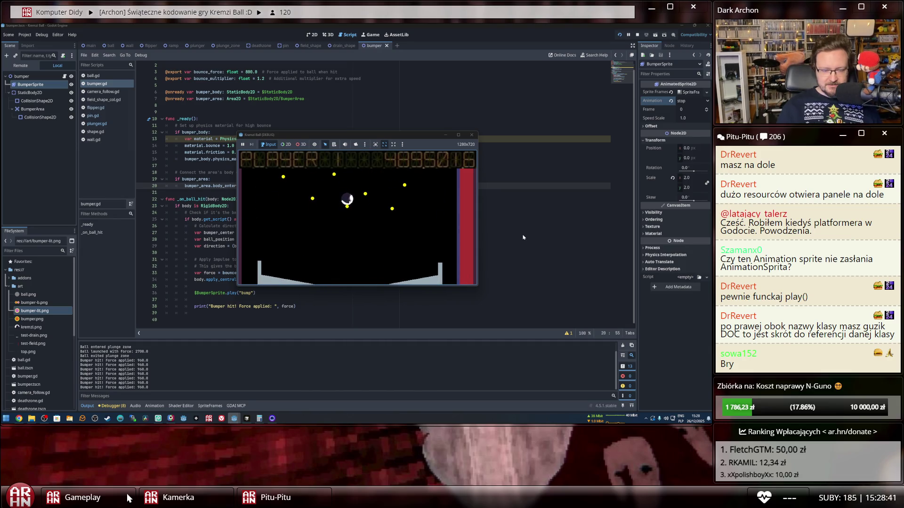
pyautogui.press('space')
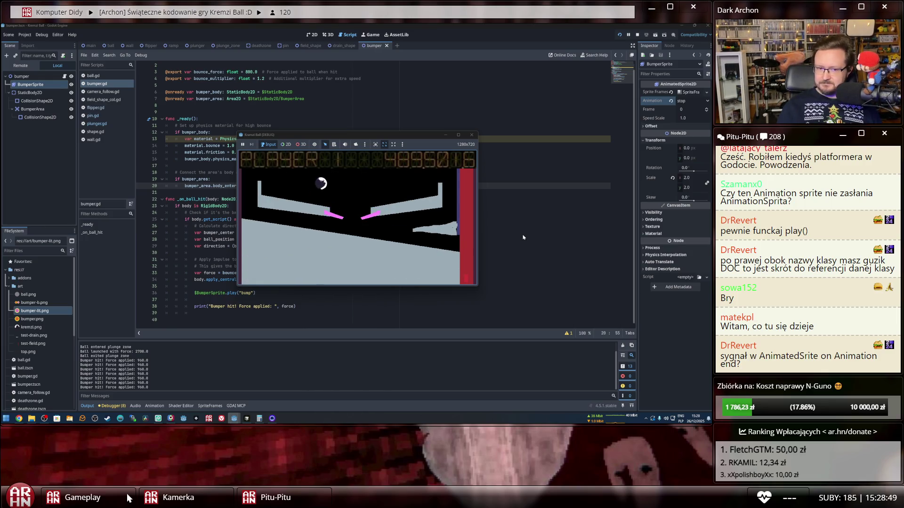
pyautogui.press('Left')
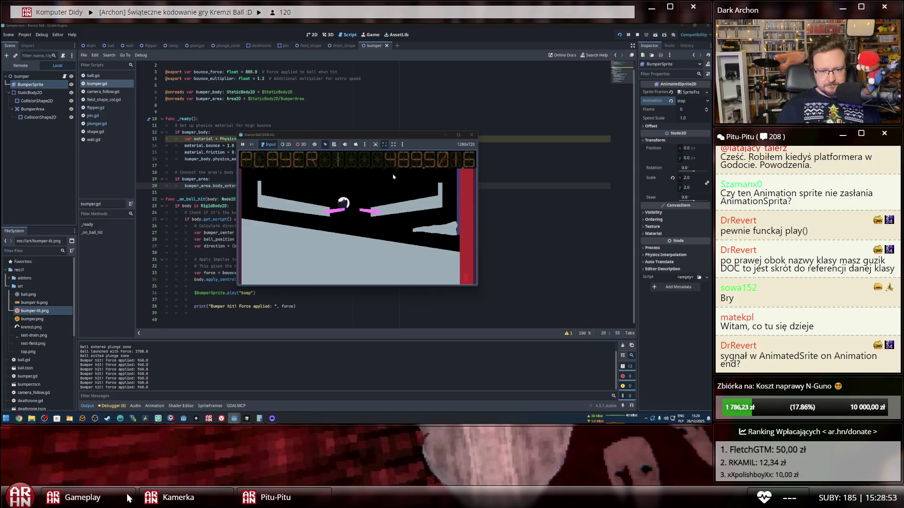
pyautogui.press('Left')
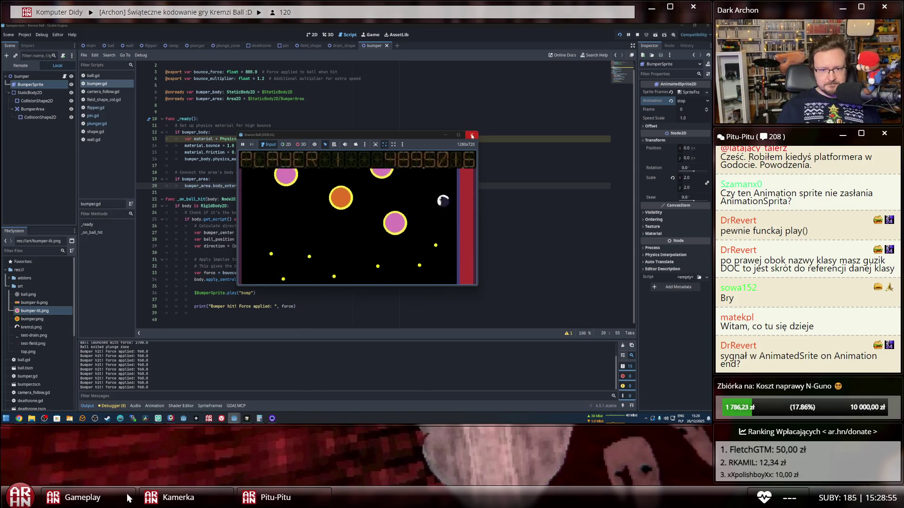
pyautogui.click(471, 134)
pyautogui.click(210, 179)
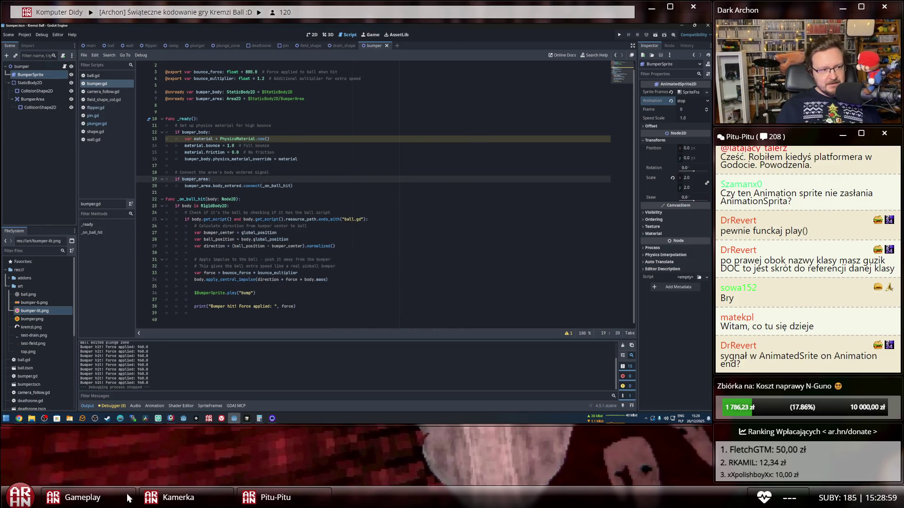
# Connect BumperSprite's animation_finished signal to a new method in bumper.gd
pyautogui.click(668, 46)
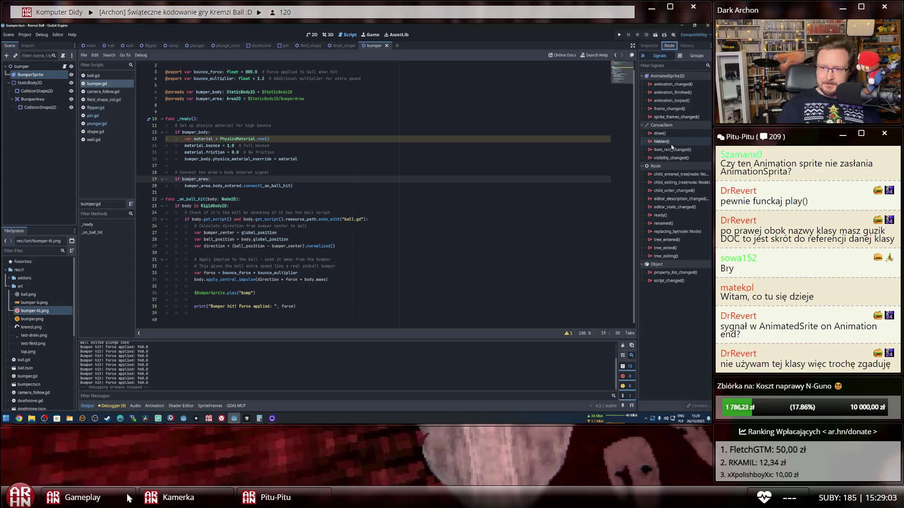
pyautogui.rightClick(674, 92)
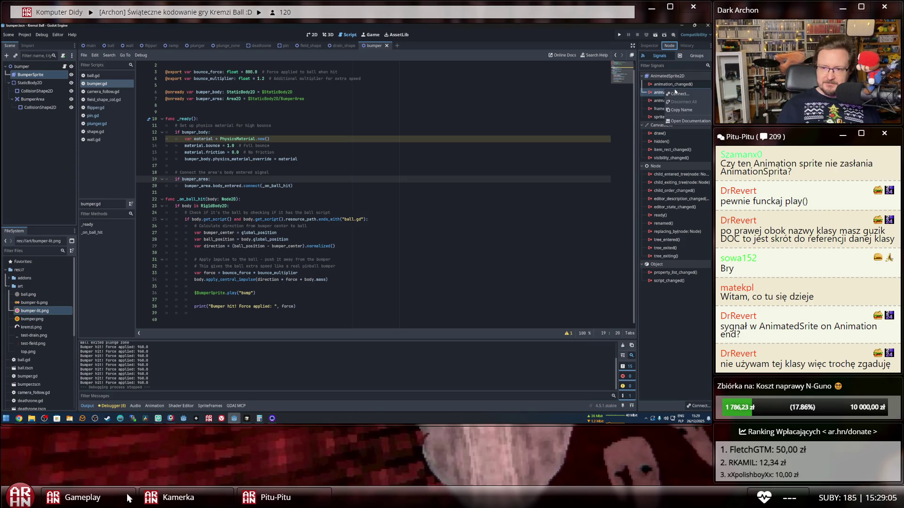
pyautogui.click(679, 94)
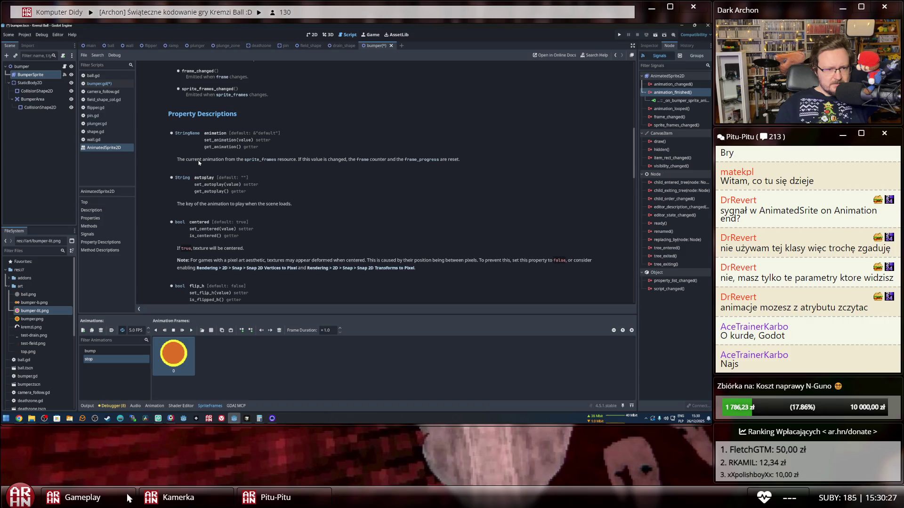
# Look up get_animation in the AnimatedSprite2D docs, then return to bumper.gd
pyautogui.doubleClick(220, 149)
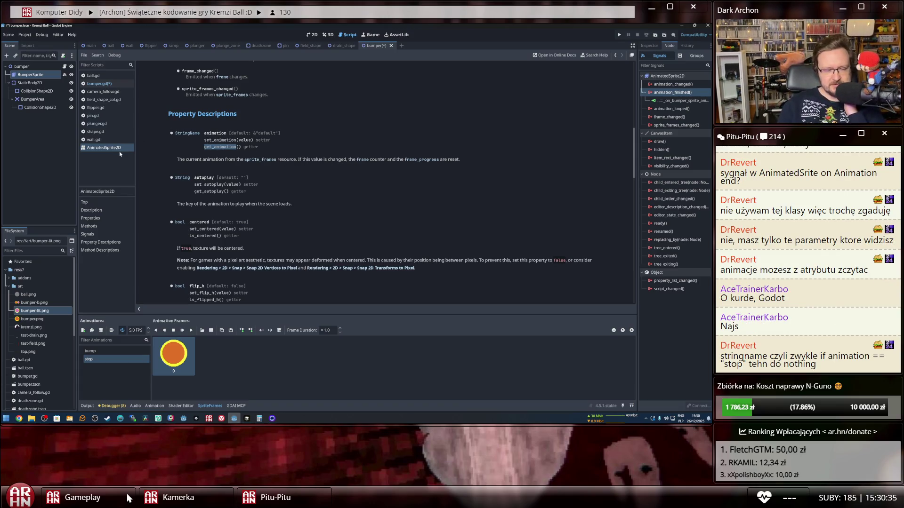
pyautogui.click(99, 84)
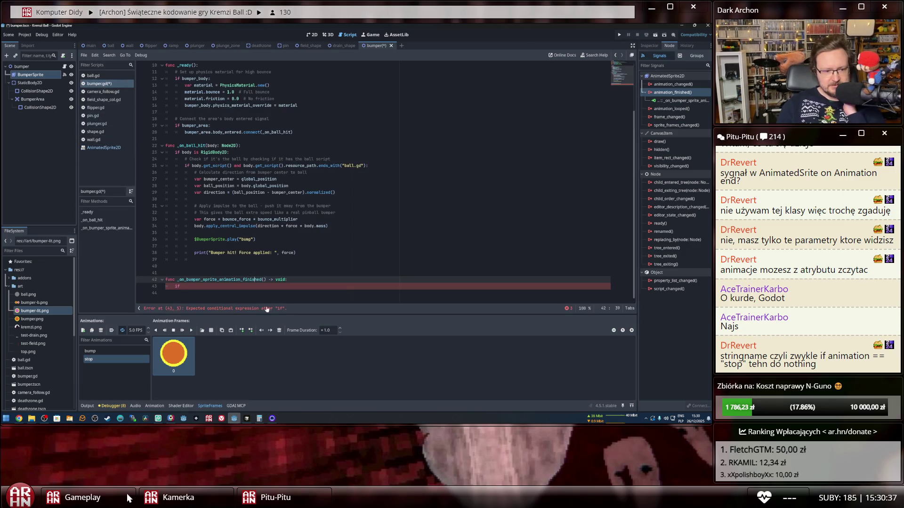
# On line 43 of the bumper's animation-finished handler, begin typing 'var anim = $BumperSprite.get_animat'
pyautogui.press('Down')
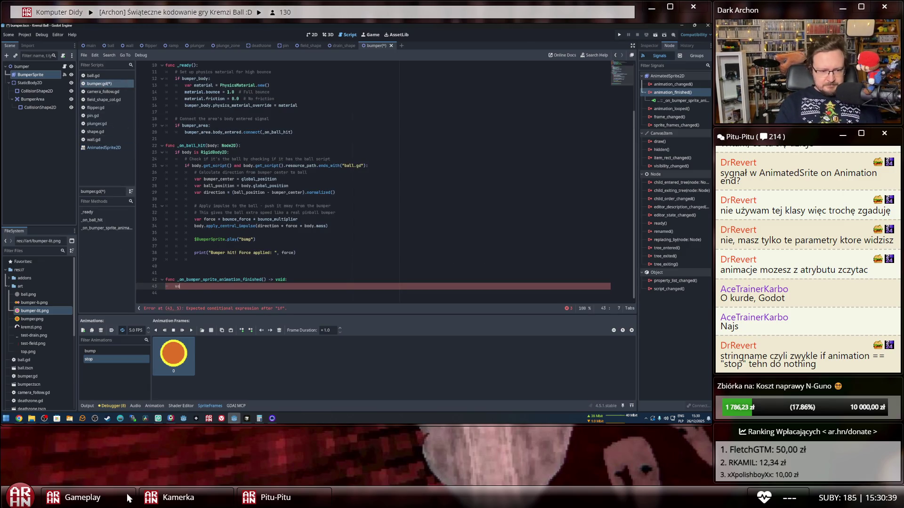
pyautogui.write('r anim = ge')
pyautogui.press('BackSpace')
pyautogui.press('BackSpace')
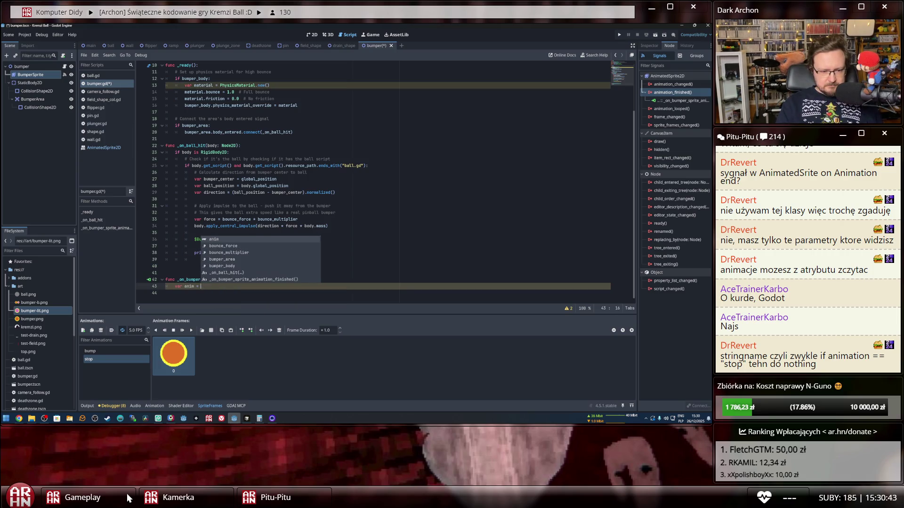
pyautogui.write('$Bump')
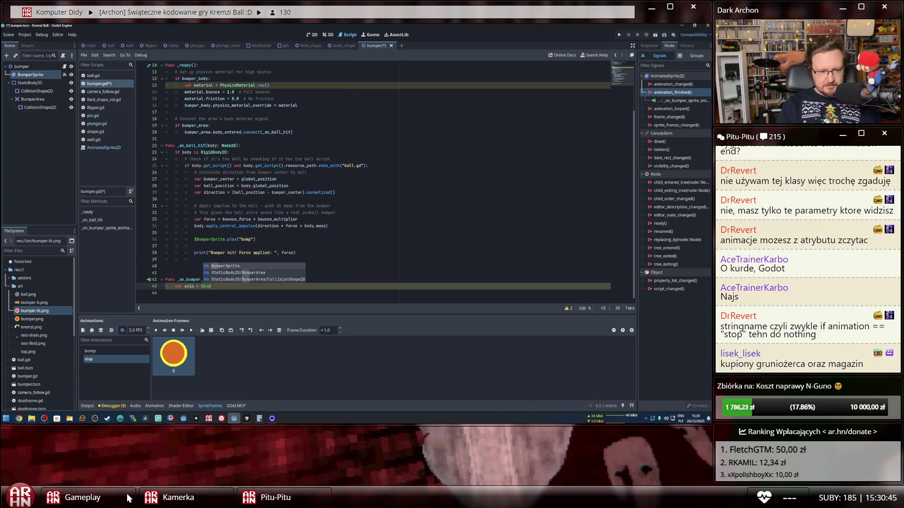
pyautogui.press('Return')
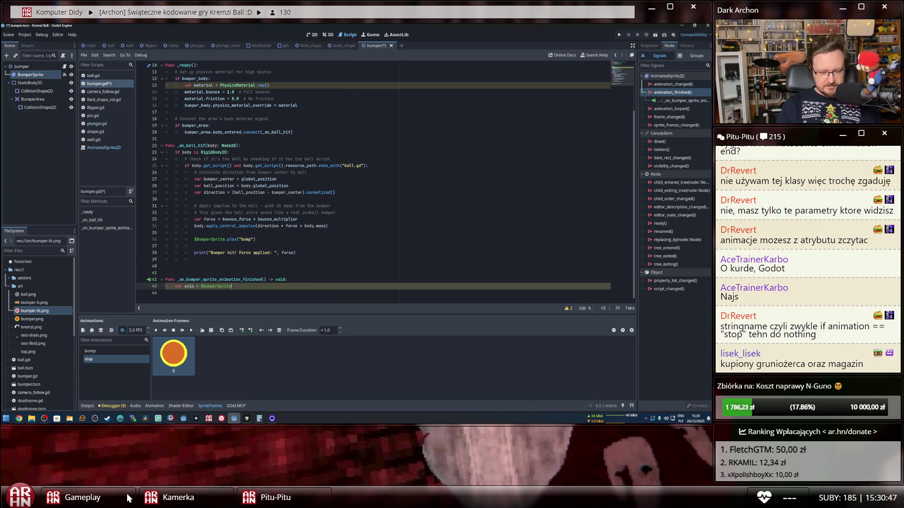
pyautogui.write('.get_ani')
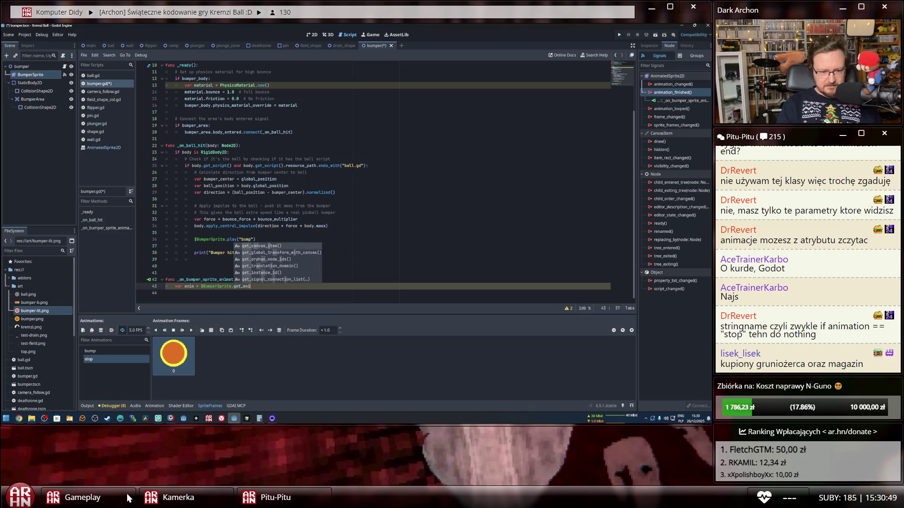
pyautogui.write('mat')
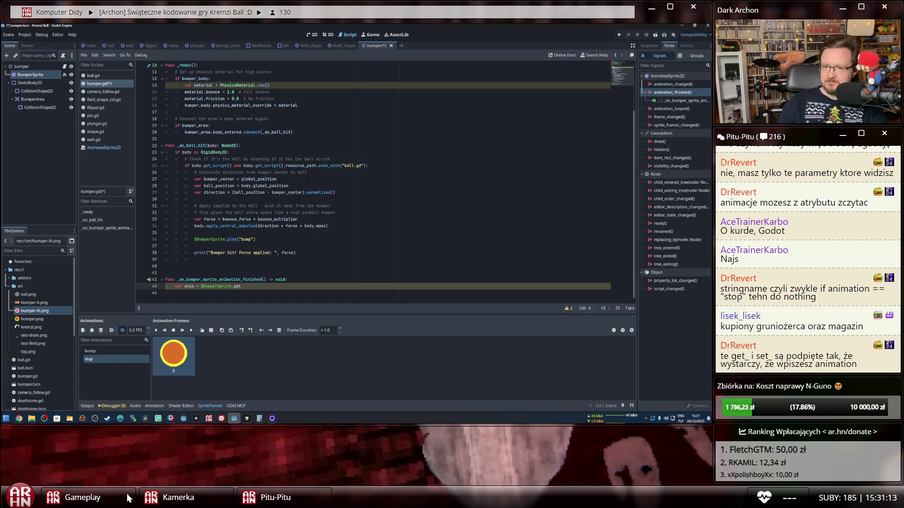
# Rewrite line 43 as the condition if $BumperSprite.animation == "bump":
pyautogui.press('BackSpace')
pyautogui.press('BackSpace')
pyautogui.press('BackSpace')
pyautogui.press('Tab')
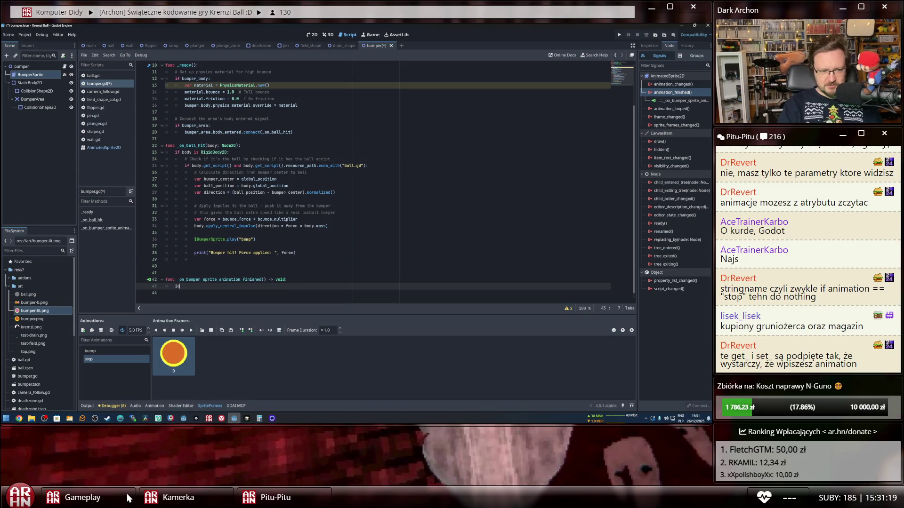
pyautogui.write('ani')
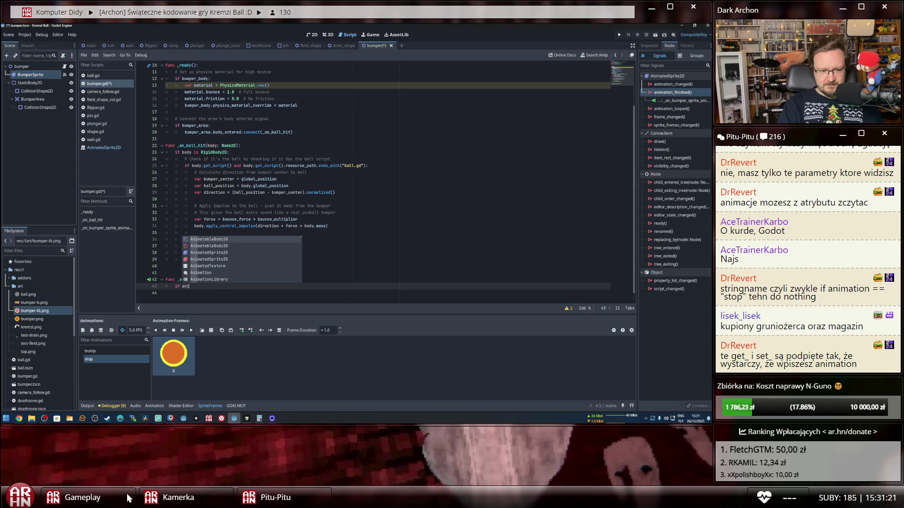
pyautogui.write('mation')
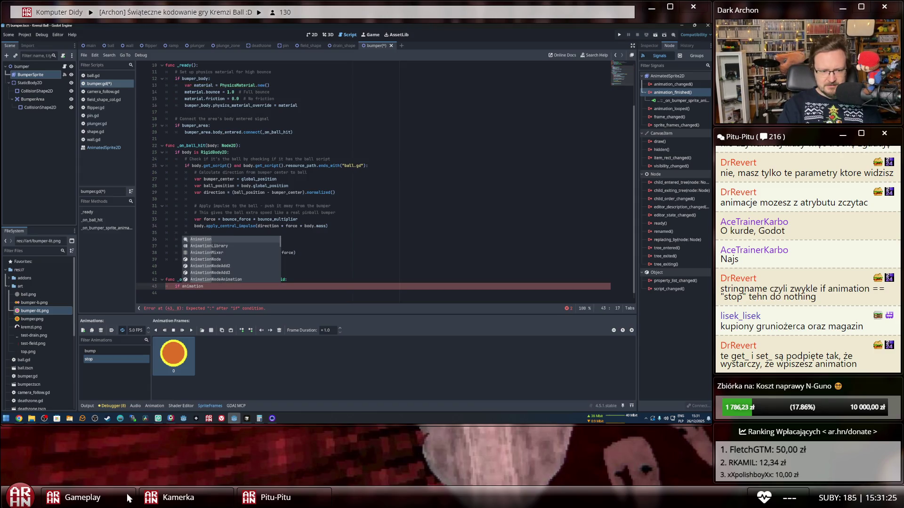
pyautogui.press('Down')
pyautogui.press('Down')
pyautogui.press('Down')
pyautogui.press('Down')
pyautogui.press('Down')
pyautogui.press('Down')
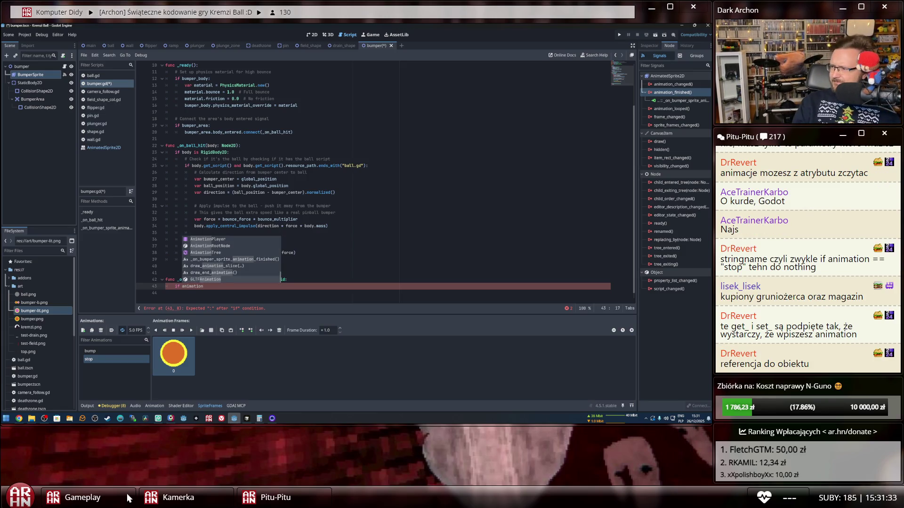
pyautogui.press('BackSpace')
pyautogui.press('BackSpace')
pyautogui.press('BackSpace')
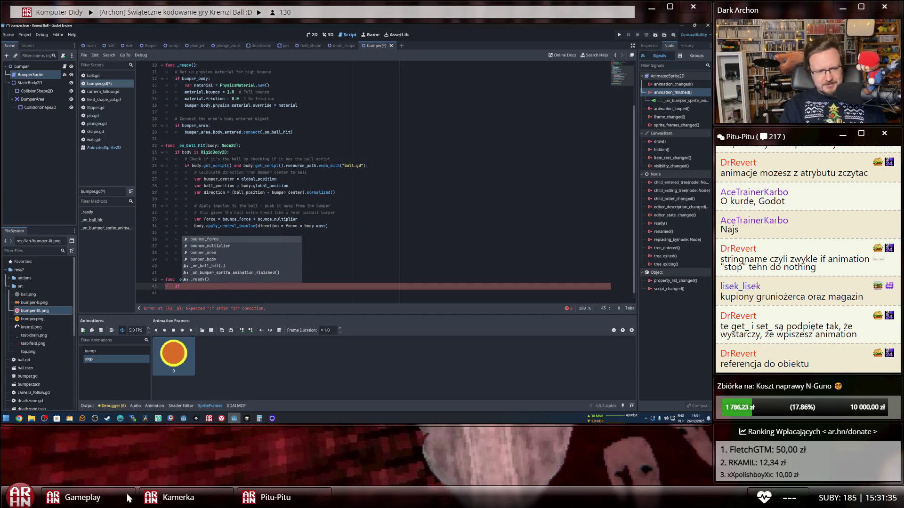
pyautogui.write('$Bumper')
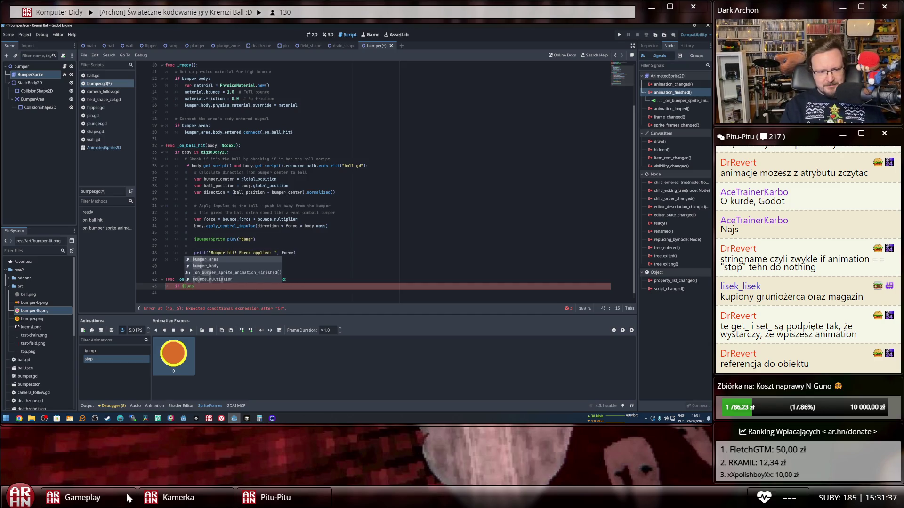
pyautogui.press('Return')
pyautogui.write('.an')
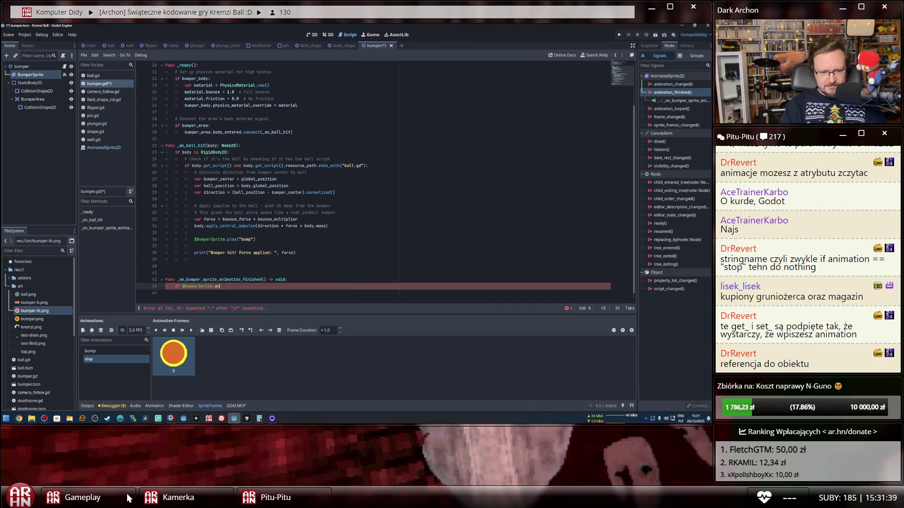
pyautogui.write('imation')
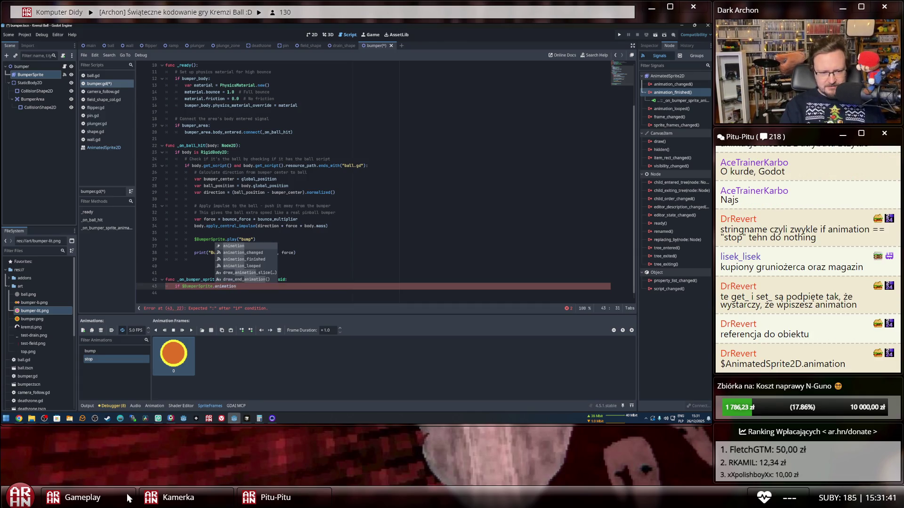
pyautogui.press('Escape')
pyautogui.write('"st')
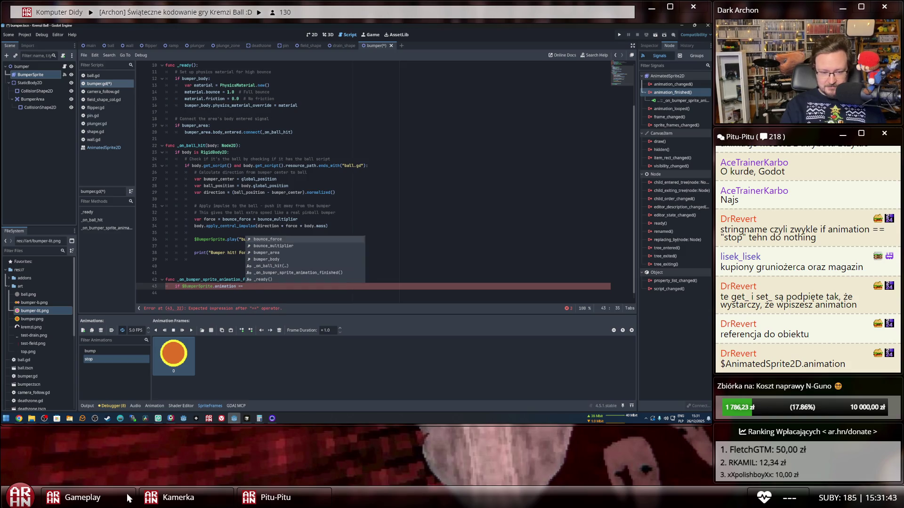
pyautogui.press('BackSpace')
pyautogui.press('BackSpace')
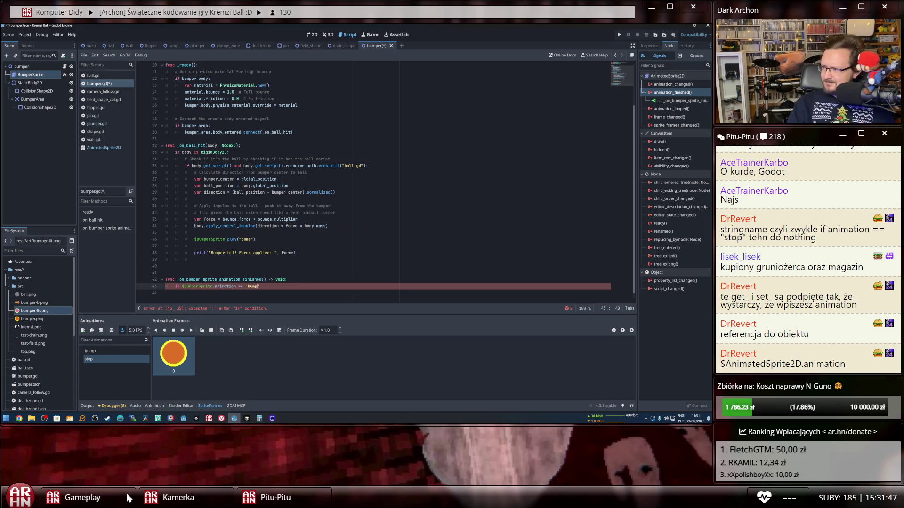
pyautogui.write('(')
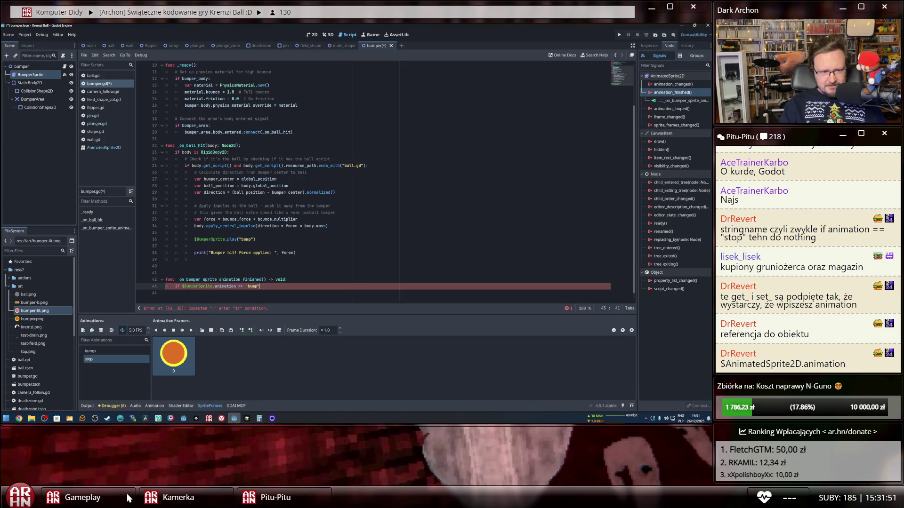
# Add $BumperSprite.play("stop") under the condition and save bumper.gd
pyautogui.press('Return')
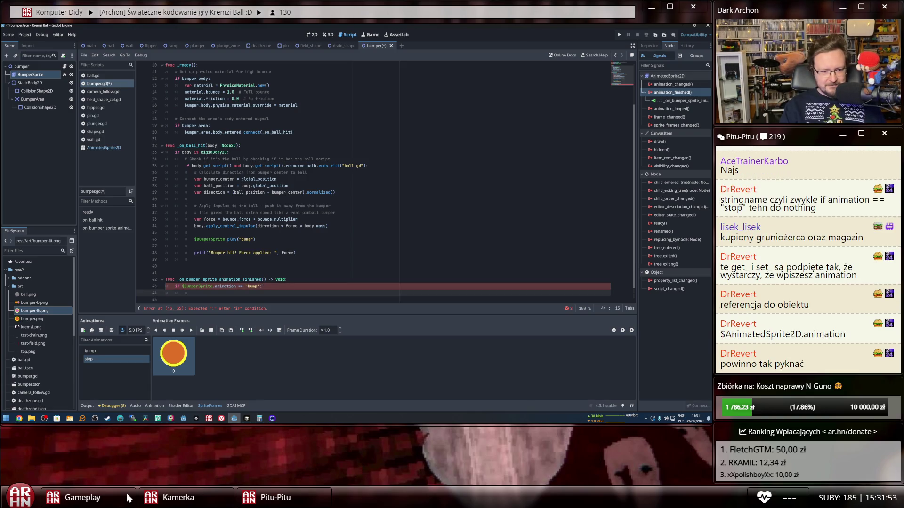
pyautogui.hotkey('ctrl', 's')
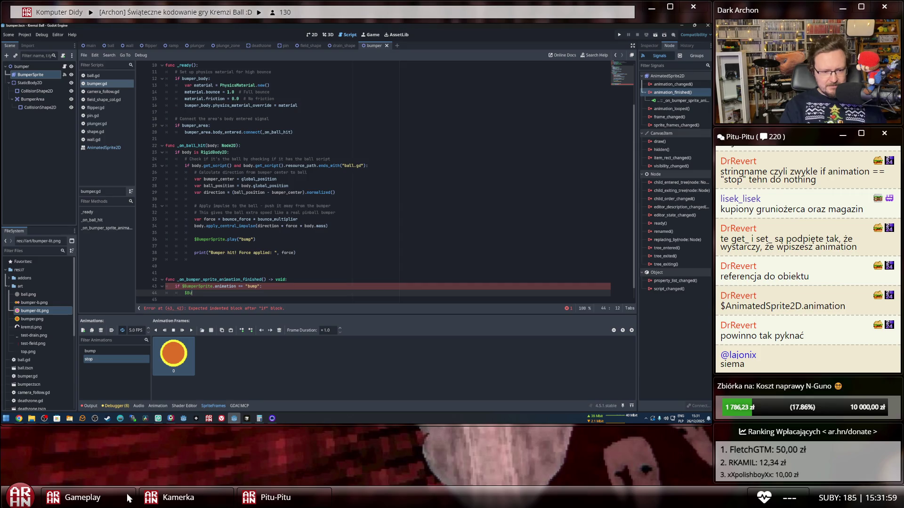
pyautogui.write('Sprite.pla')
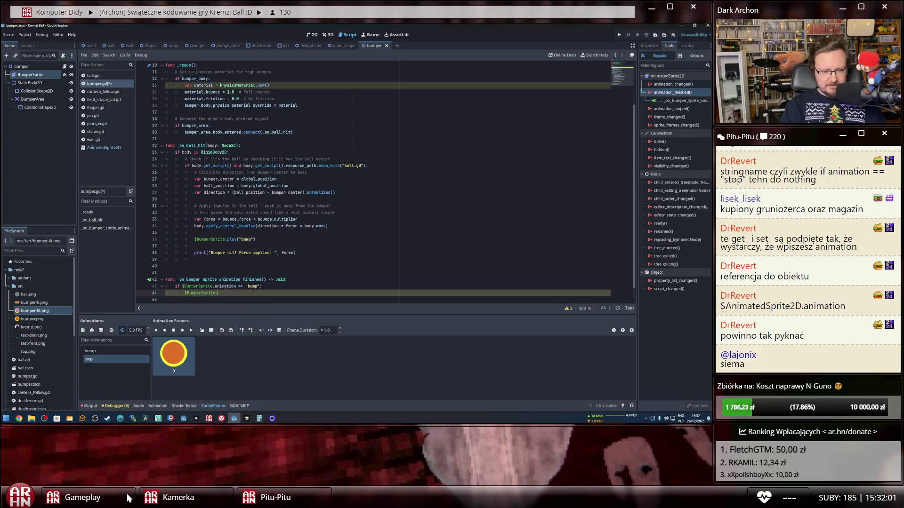
pyautogui.write('y("stop"')
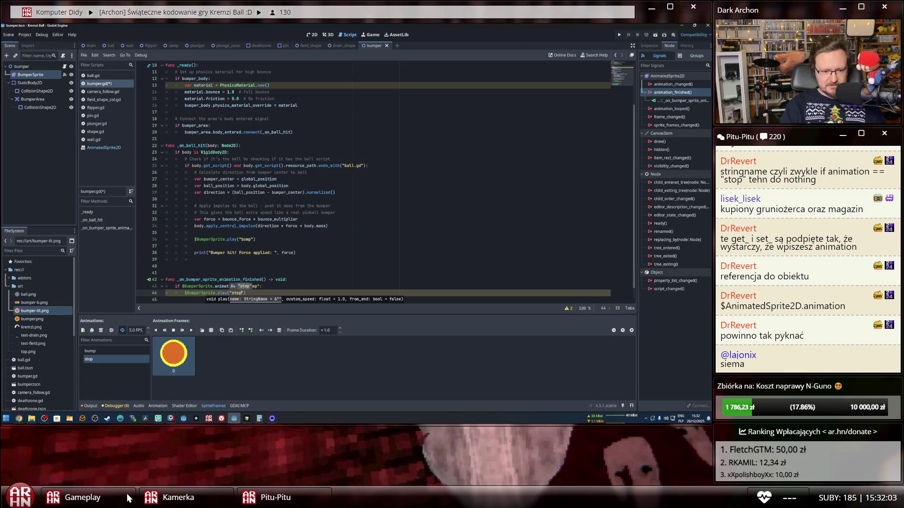
pyautogui.write(')')
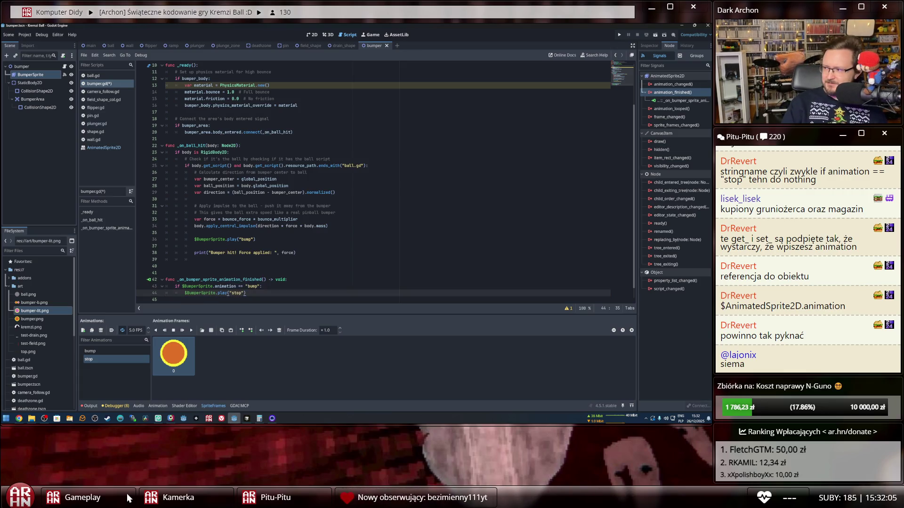
pyautogui.hotkey('ctrl', 's')
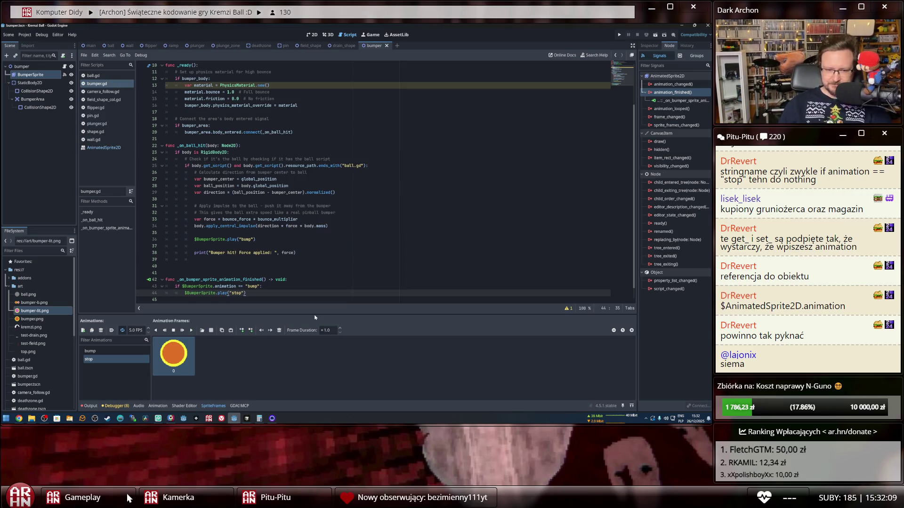
pyautogui.press('Up')
pyautogui.press('End')
pyautogui.press('Down')
pyautogui.press('Home')
pyautogui.press('Right')
pyautogui.hotkey('ctrl', 'shift', 'Right')
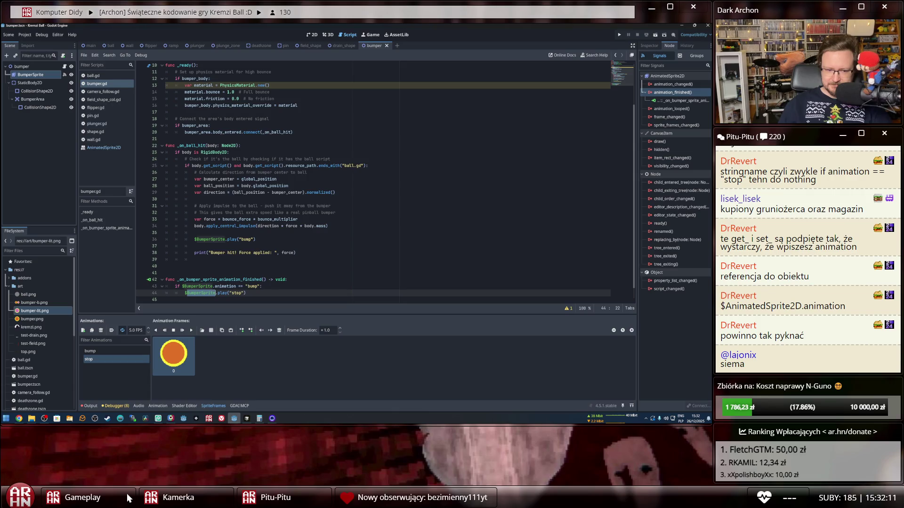
pyautogui.press('Right')
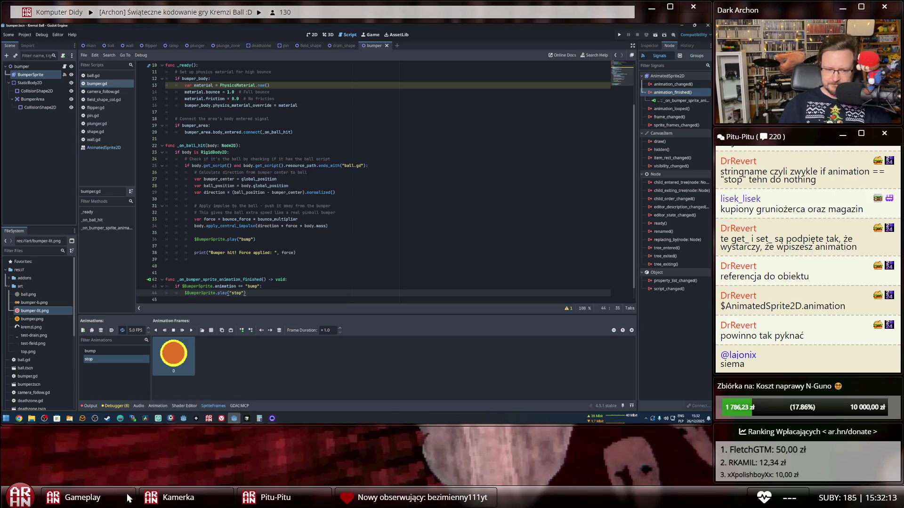
# Playtest the bumpers by launching the ball and flipping it up, then stop the game
pyautogui.click(619, 35)
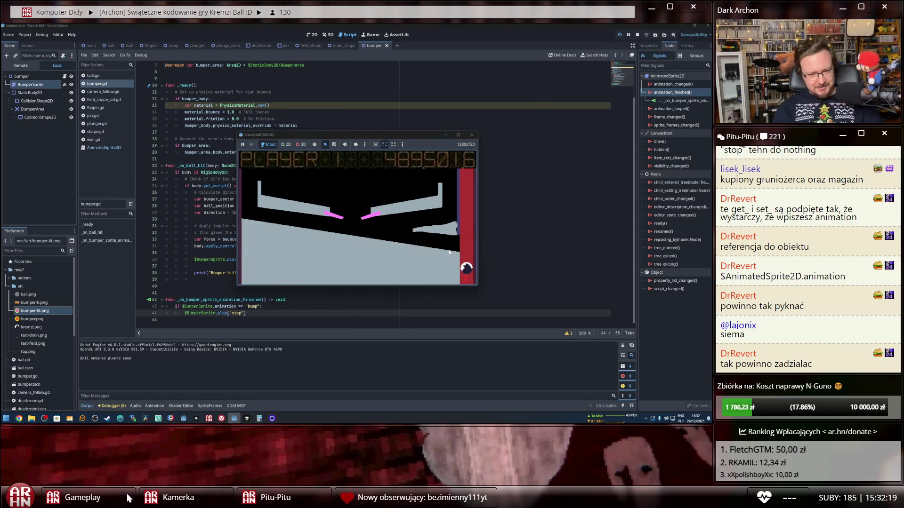
pyautogui.press('space')
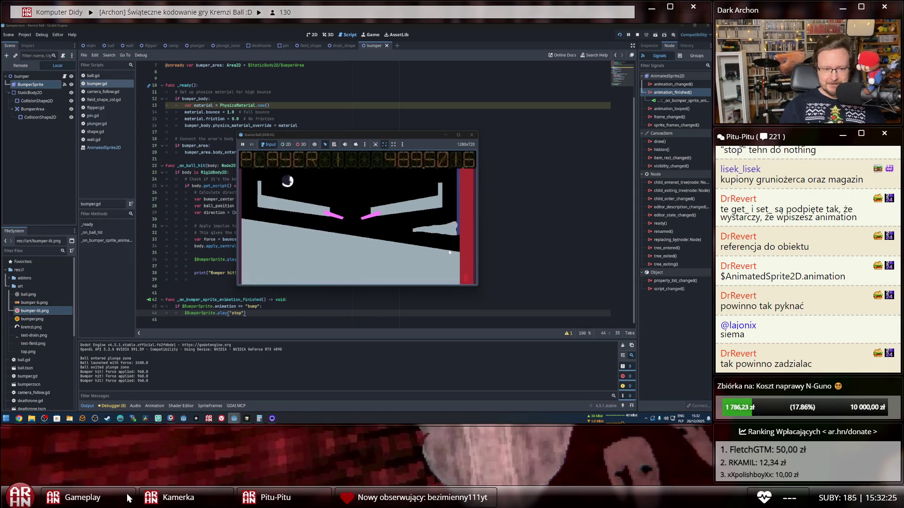
pyautogui.press('Left')
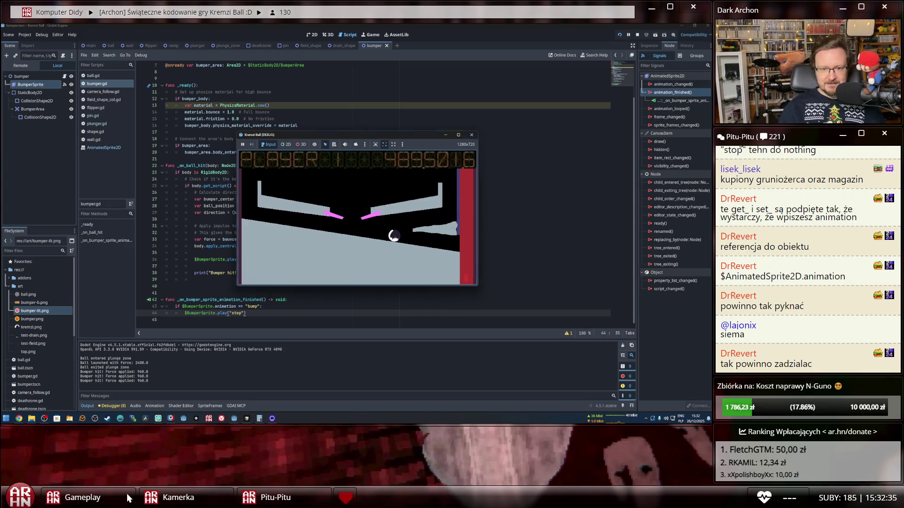
pyautogui.press('F8')
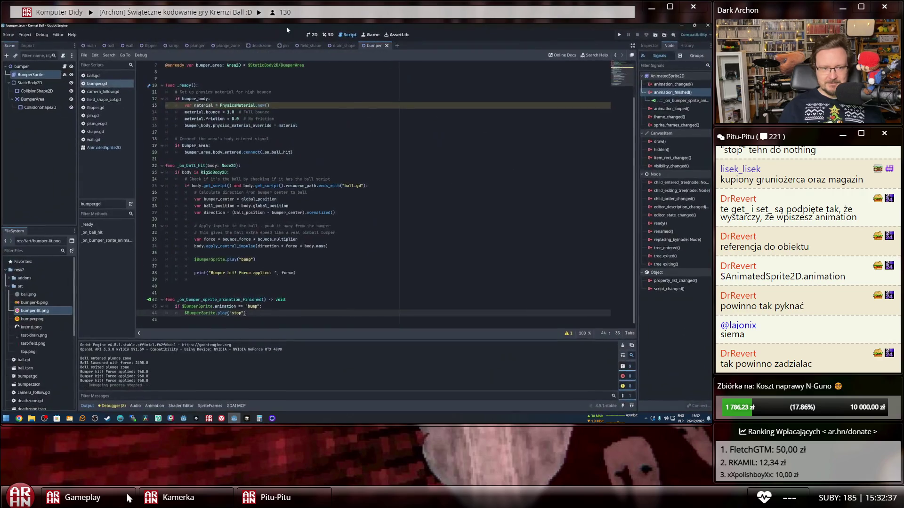
# In the main scene, move the twelve lower pins up and to the right, and save
pyautogui.click(306, 36)
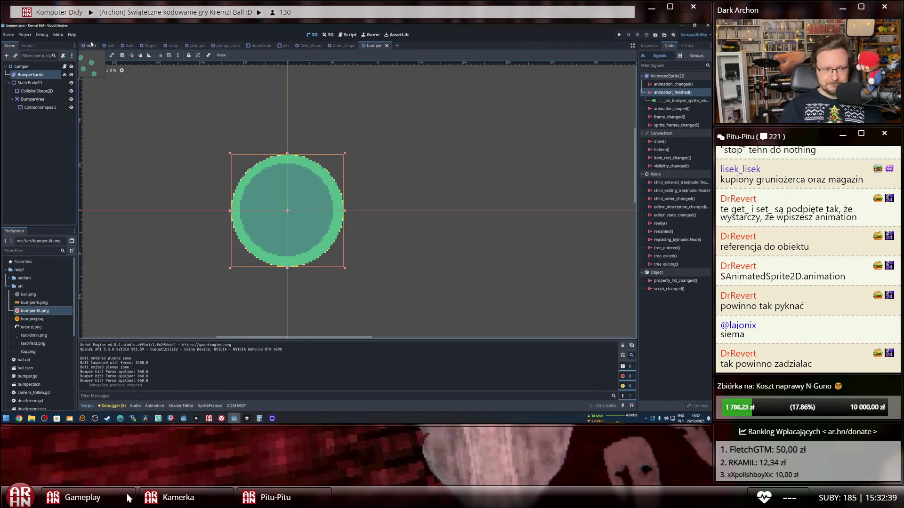
pyautogui.click(90, 46)
pyautogui.scroll(-1, 329, 238)
pyautogui.moveTo(291, 321)
pyautogui.mouseDown()
pyautogui.moveTo(427, 272)
pyautogui.moveTo(452, 251)
pyautogui.moveTo(225, 235)
pyautogui.moveTo(244, 208)
pyautogui.mouseUp()
pyautogui.click(236, 182)
pyautogui.hotkey('ctrl', 's')
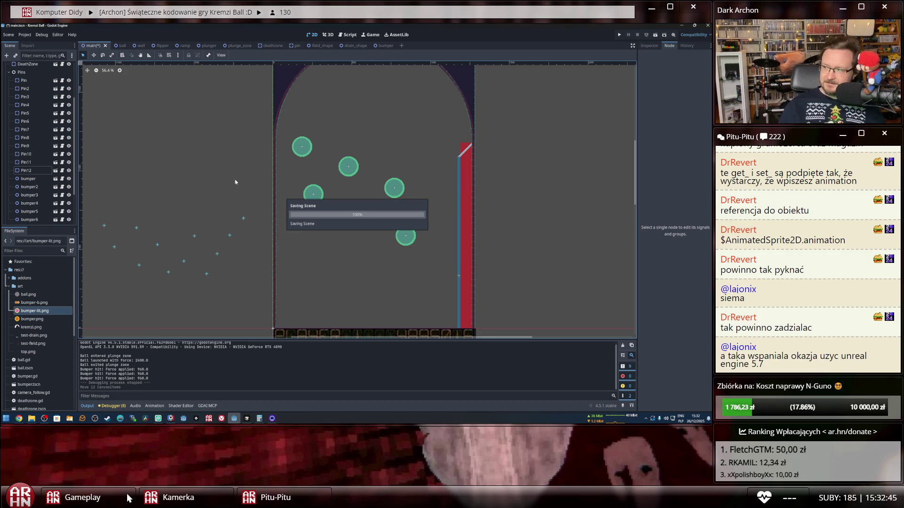
# Run the game again with F5, flip the ball toward the bumpers, then stop it
pyautogui.press('F5')
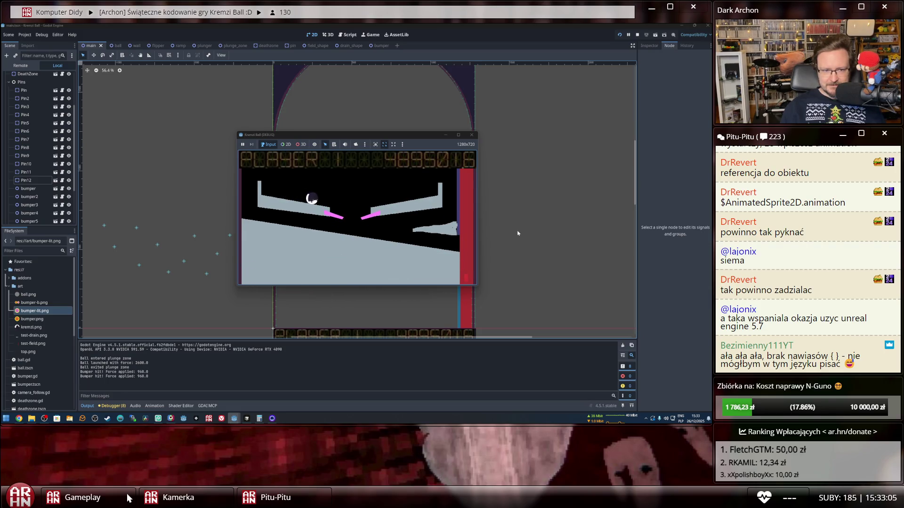
pyautogui.press('Left')
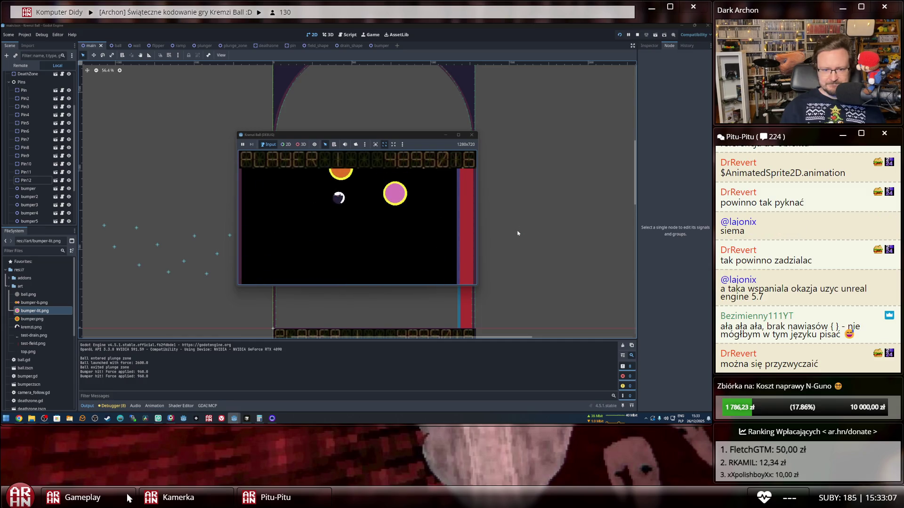
pyautogui.press('Left')
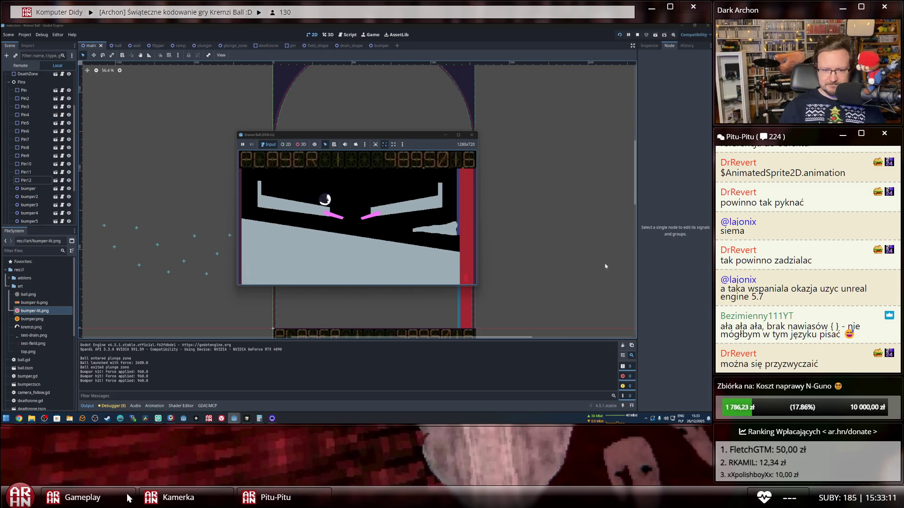
pyautogui.click(472, 134)
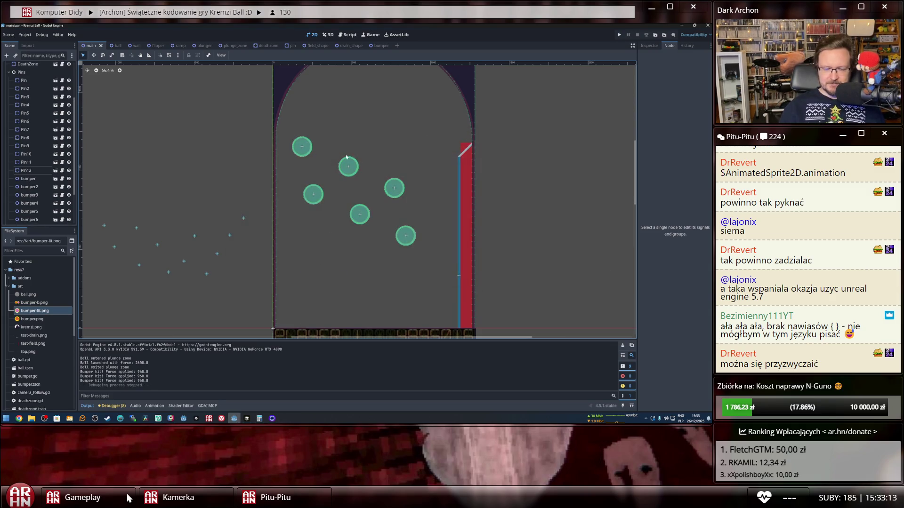
# Move the six bumpers, save the scene, and jump to plunger.gd's unused 'body' parameter warning
pyautogui.moveTo(287, 122)
pyautogui.mouseDown()
pyautogui.moveTo(401, 229)
pyautogui.moveTo(418, 299)
pyautogui.moveTo(440, 210)
pyautogui.moveTo(435, 273)
pyautogui.mouseUp()
pyautogui.hotkey('ctrl', 's')
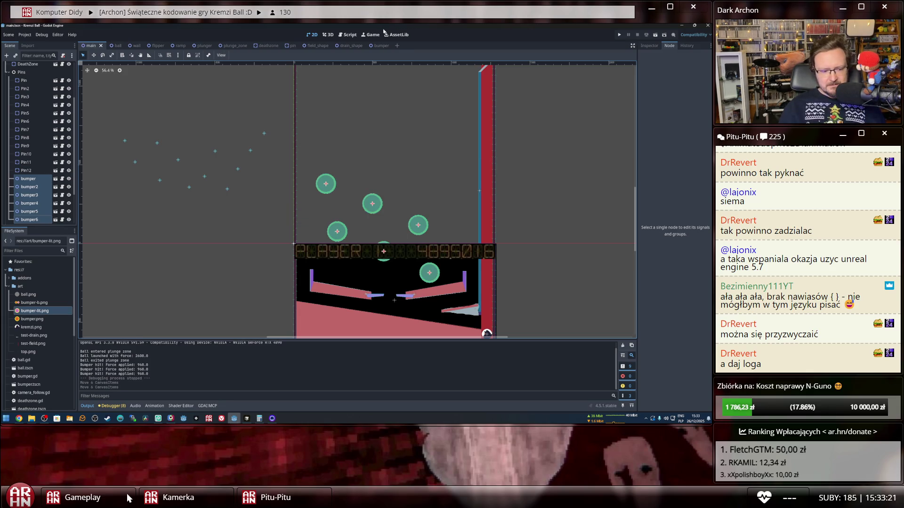
pyautogui.click(111, 406)
pyautogui.click(117, 335)
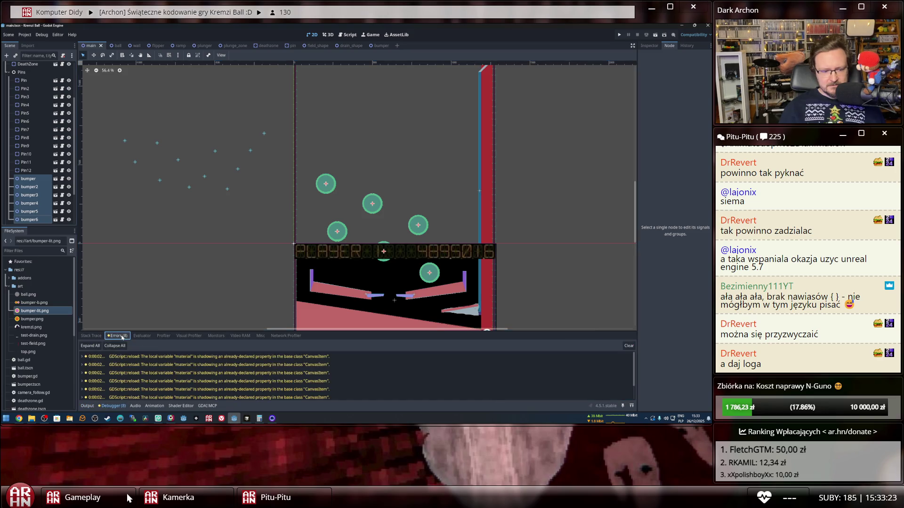
pyautogui.scroll(-1, 157, 373)
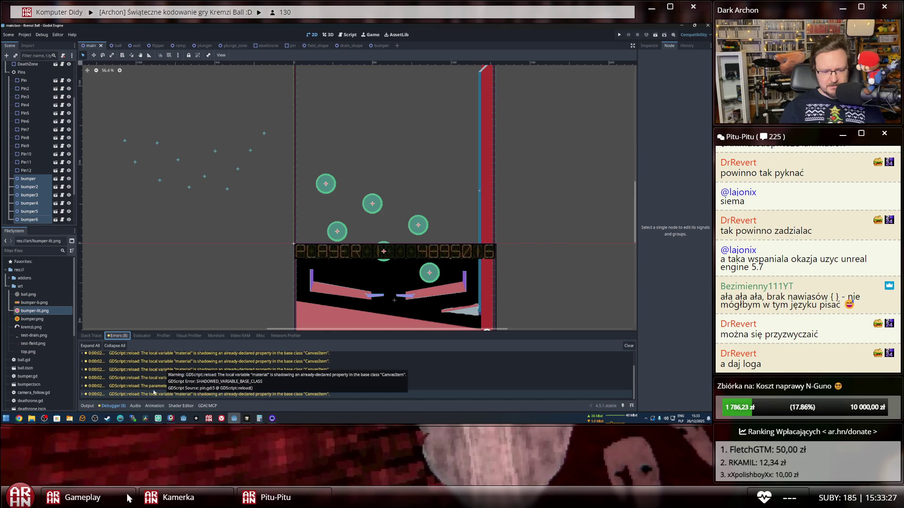
pyautogui.doubleClick(142, 387)
pyautogui.doubleClick(142, 387)
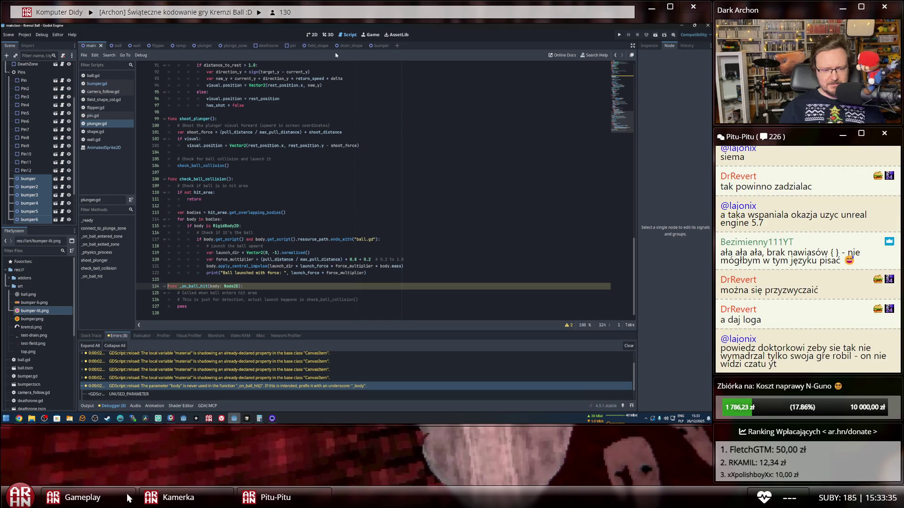
# In bumper.gd, print the animation name in _on_bumper_sprite_animation_finished, then run the game
pyautogui.click(380, 46)
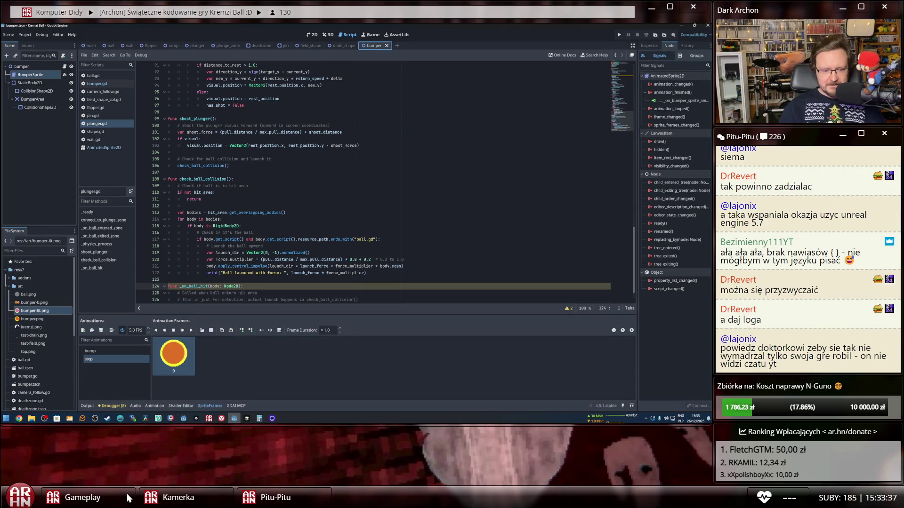
pyautogui.scroll(-1, 239, 273)
pyautogui.click(238, 272)
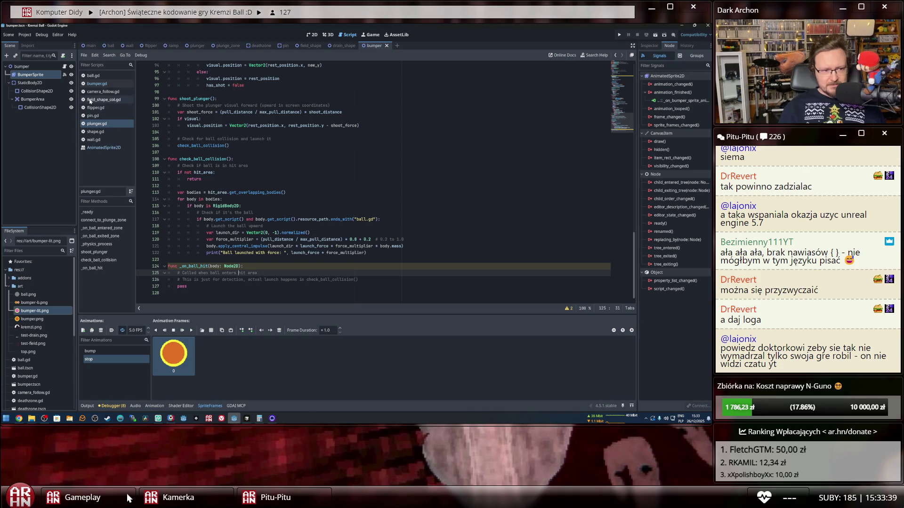
pyautogui.click(97, 84)
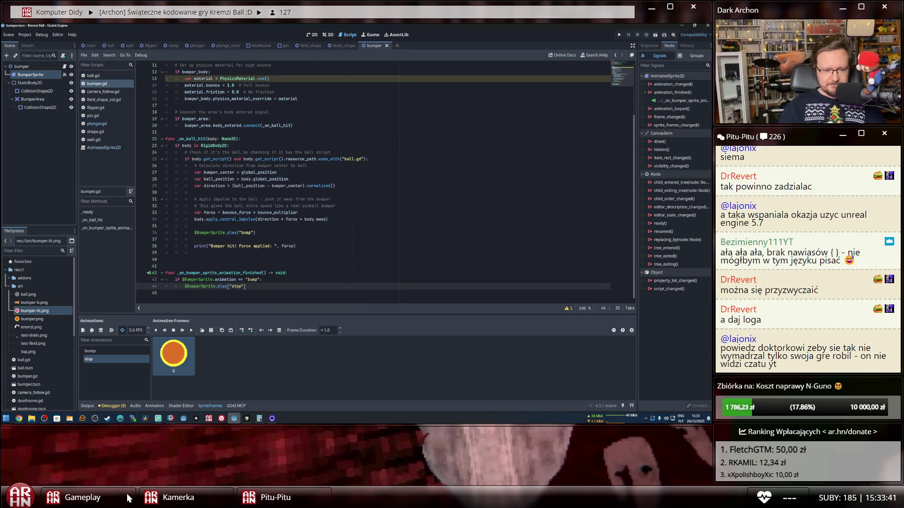
pyautogui.click(194, 239)
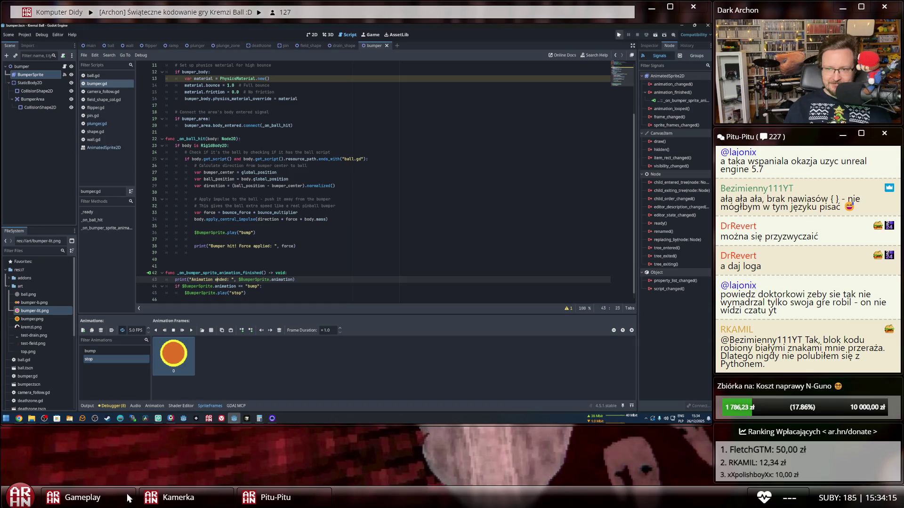
pyautogui.click(621, 35)
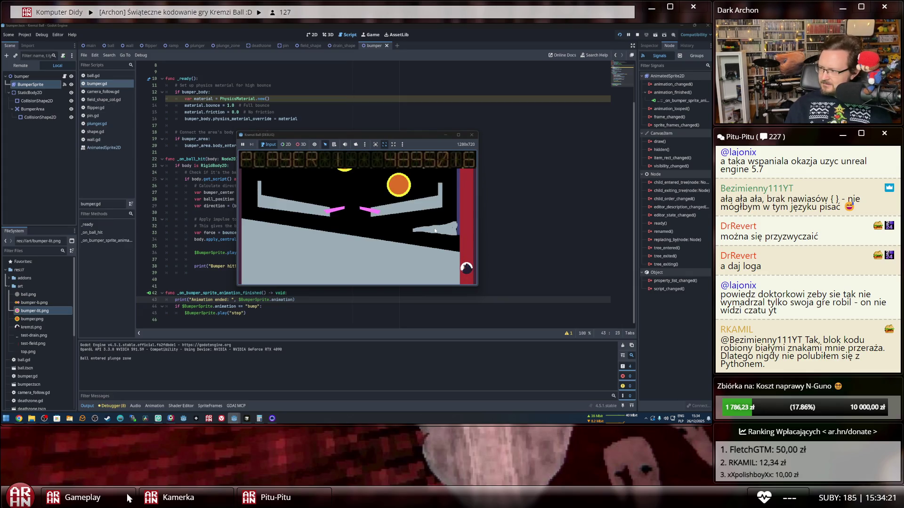
pyautogui.press('space')
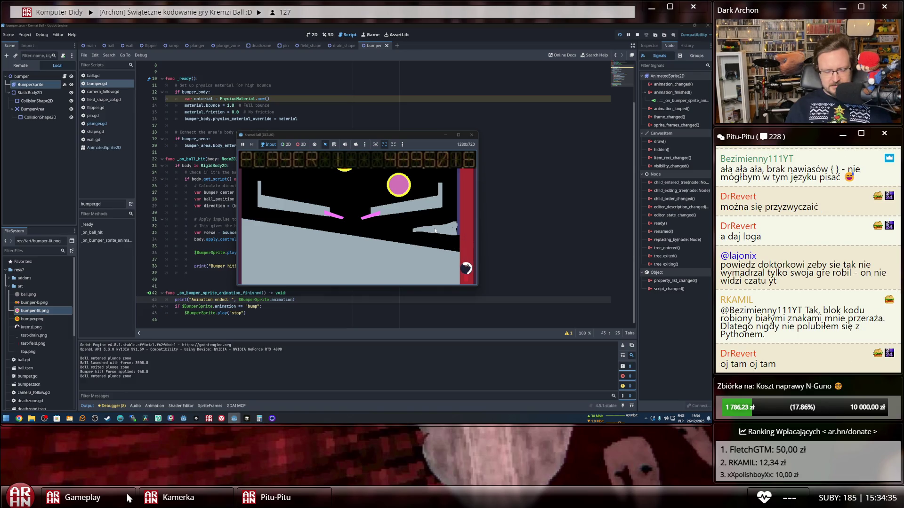
pyautogui.click(107, 25)
pyautogui.doubleClick(220, 293)
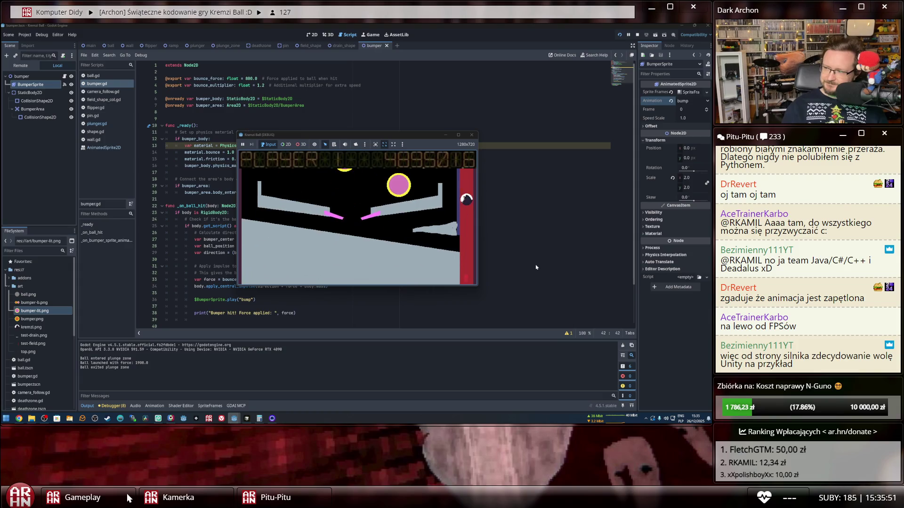
pyautogui.press('space')
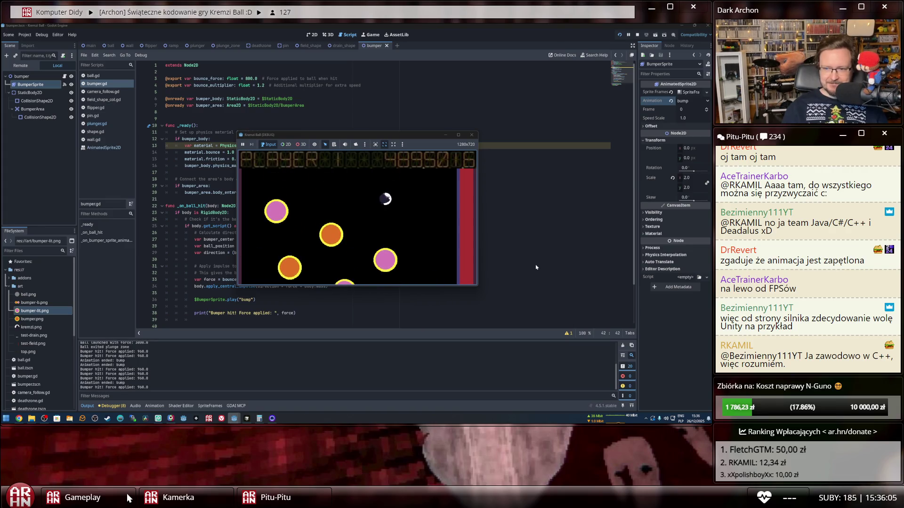
# Stop the game, set BumperSprite's starting animation to 'stop', and save the bumper scene
pyautogui.click(471, 135)
pyautogui.click(692, 100)
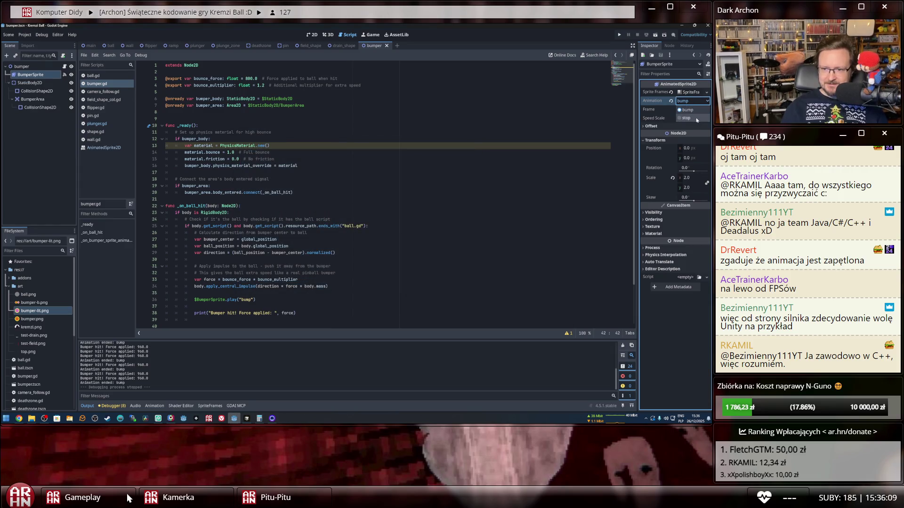
pyautogui.click(686, 118)
pyautogui.click(254, 205)
pyautogui.hotkey('ctrl', 's')
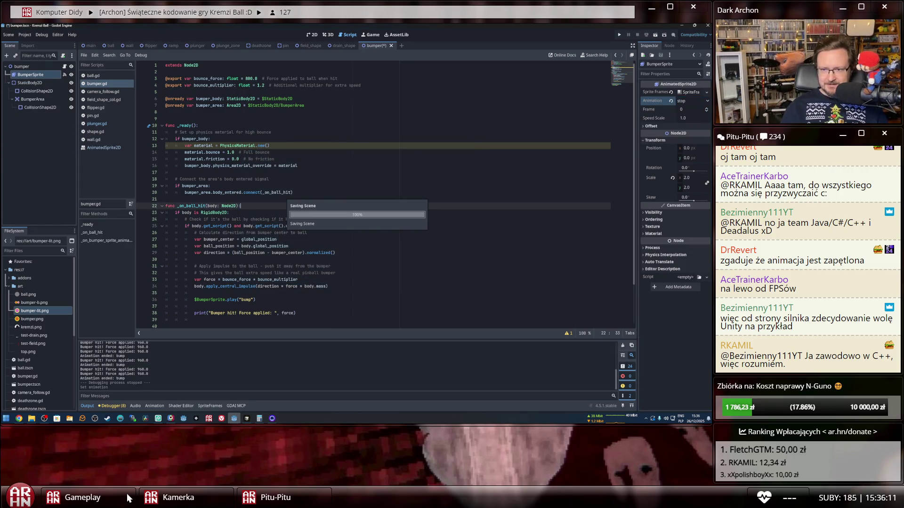
# Run the game, launch the ball to test the bumpers, then close it
pyautogui.click(619, 36)
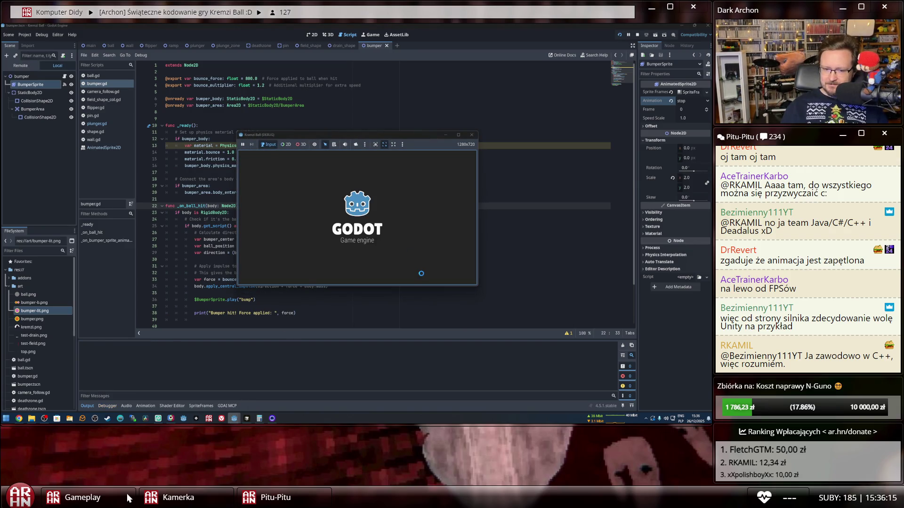
pyautogui.press('space')
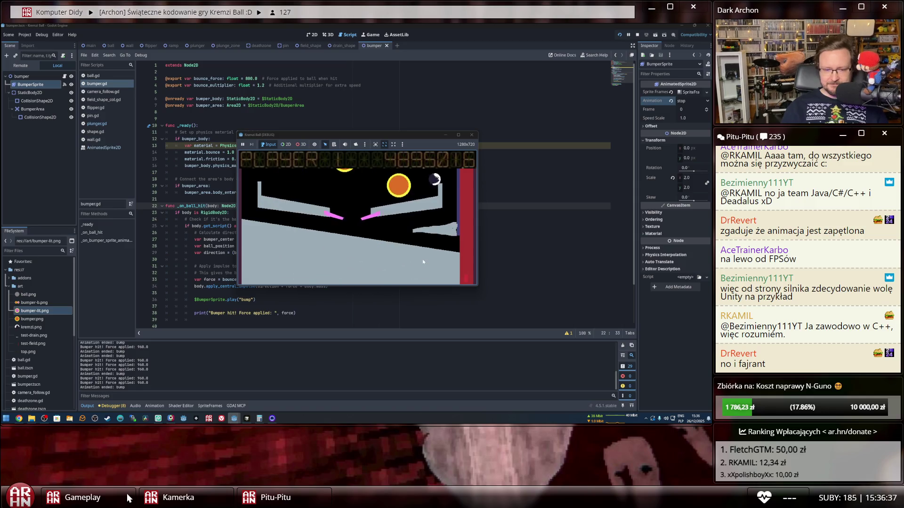
pyautogui.click(471, 135)
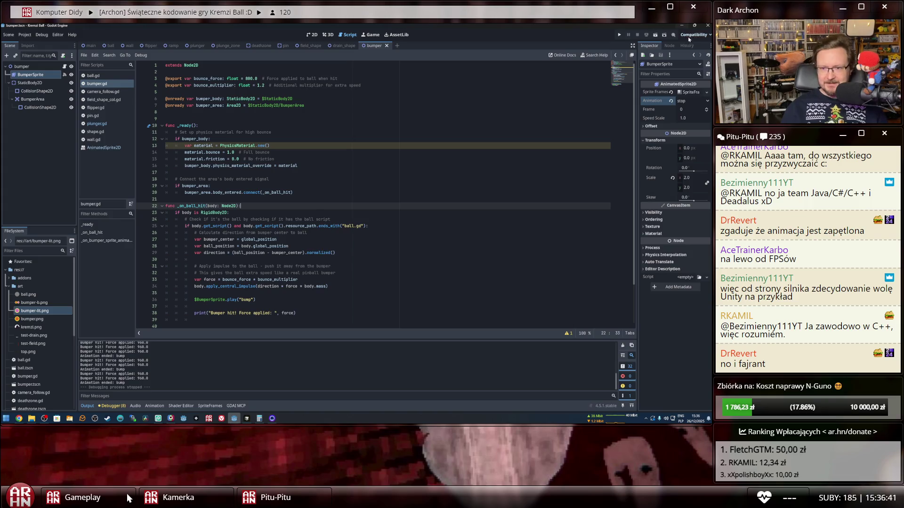
# In BumperSprite's SpriteFrames, delete frames 2–5 of 'bump' and save the scene
pyautogui.click(669, 46)
pyautogui.click(649, 46)
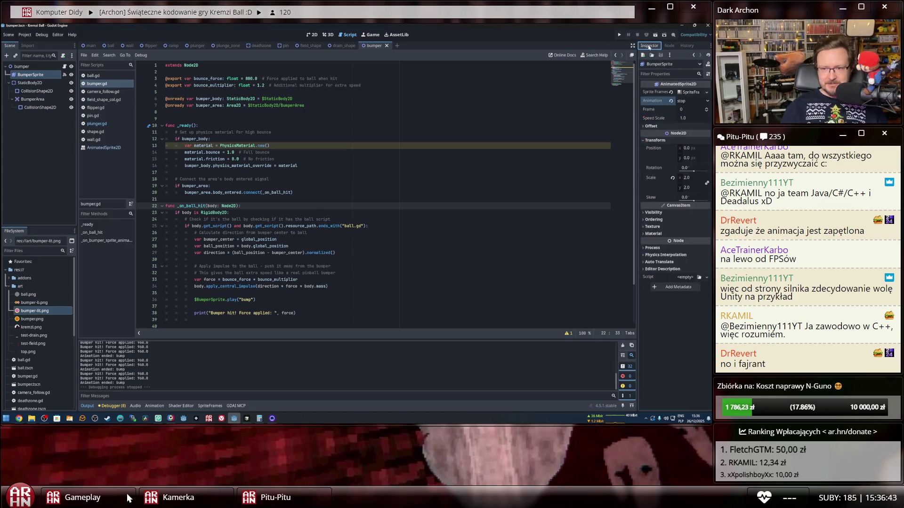
pyautogui.click(155, 405)
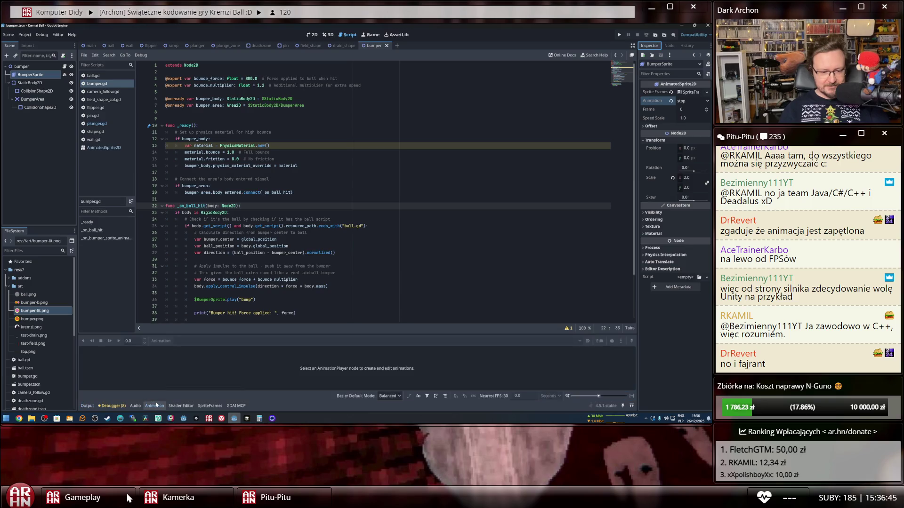
pyautogui.click(30, 74)
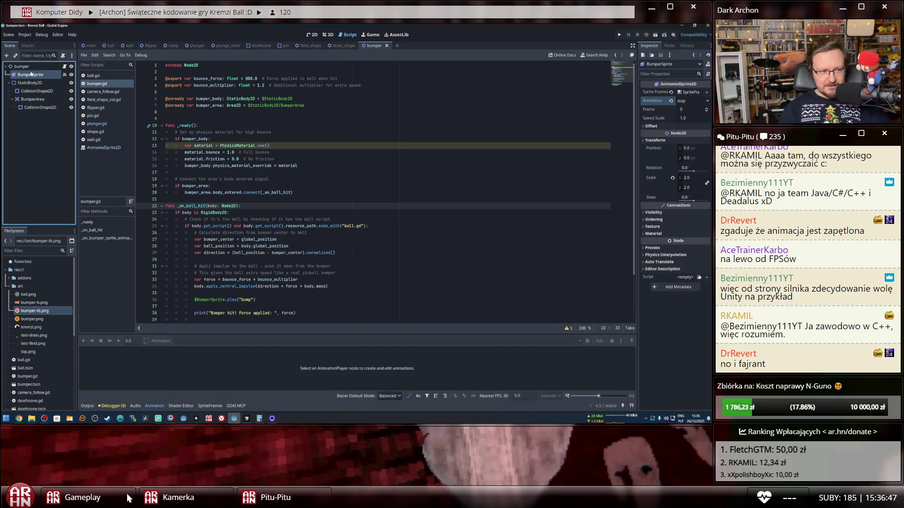
pyautogui.click(690, 92)
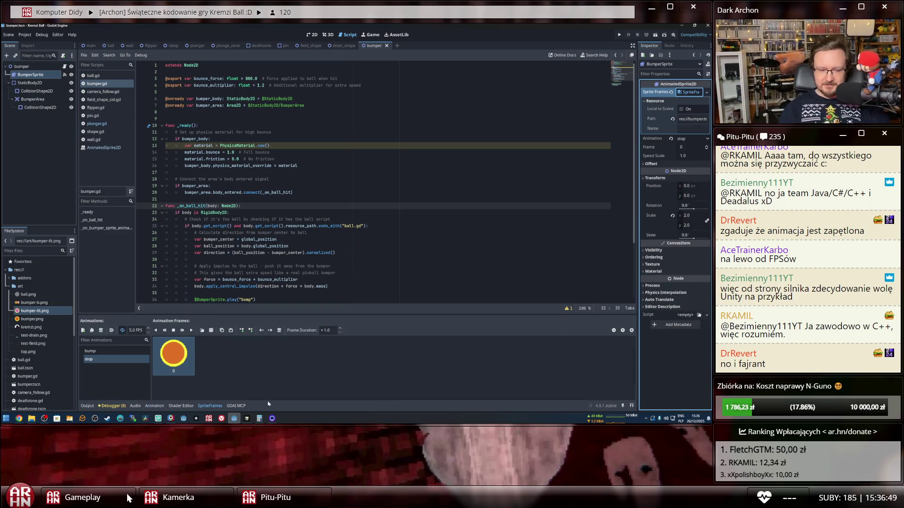
pyautogui.click(111, 348)
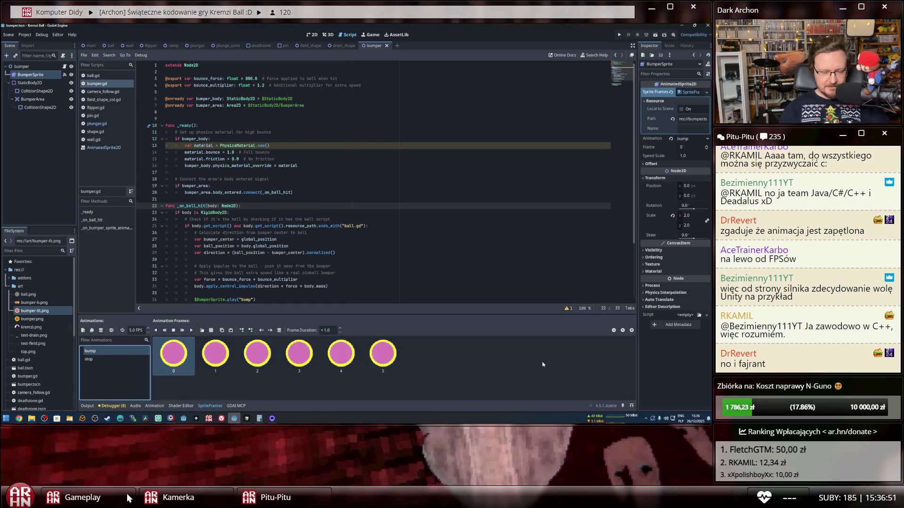
pyautogui.click(401, 360)
pyautogui.press('Delete')
pyautogui.press('Delete')
pyautogui.press('Delete')
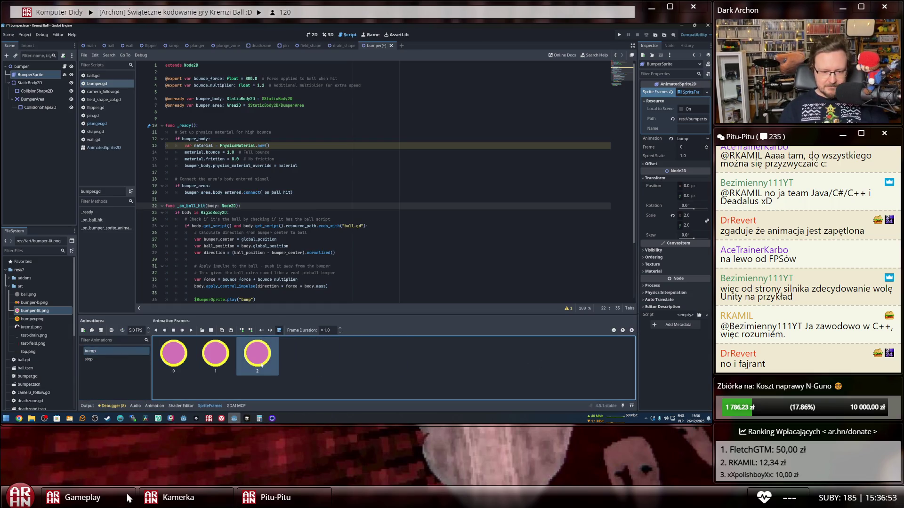
pyautogui.hotkey('ctrl', 's')
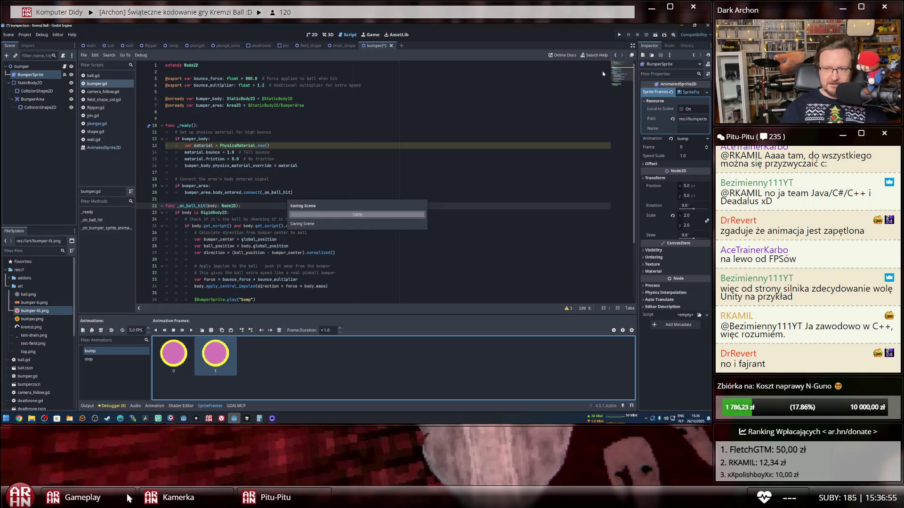
# Run the game to test the shorter bump animation, then stop it and return to bumper.gd
pyautogui.click(620, 36)
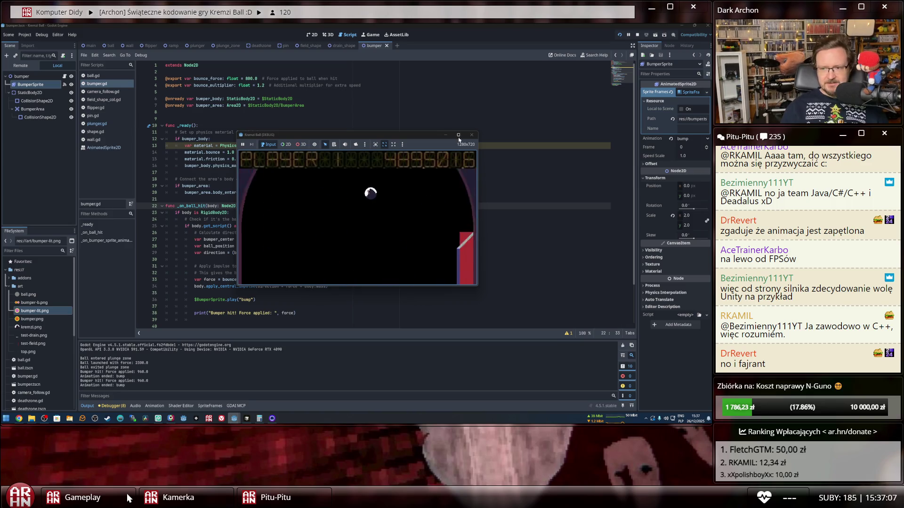
pyautogui.press('F8')
pyautogui.click(471, 165)
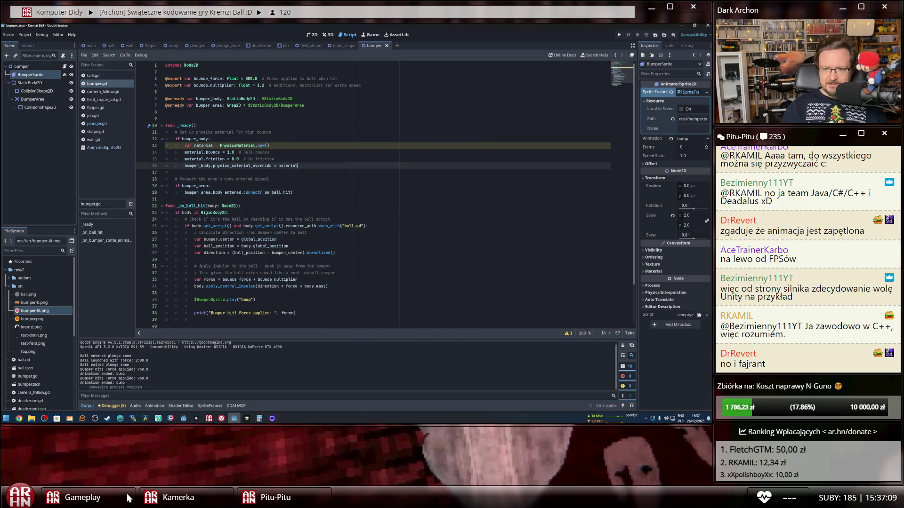
pyautogui.click(202, 259)
# Set BumperSprite's starting animation back to 'stop' and save the bumper scene
pyautogui.click(690, 139)
pyautogui.click(692, 156)
pyautogui.click(239, 165)
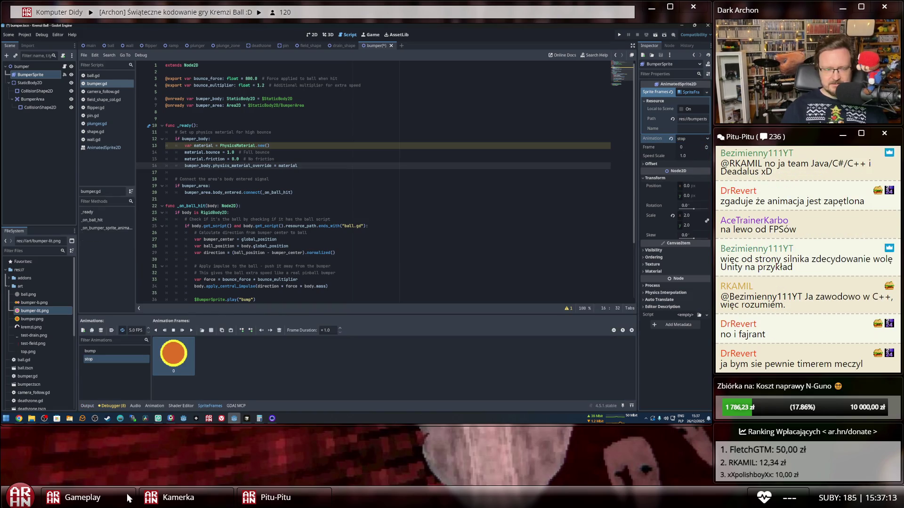
pyautogui.hotkey('ctrl', 's')
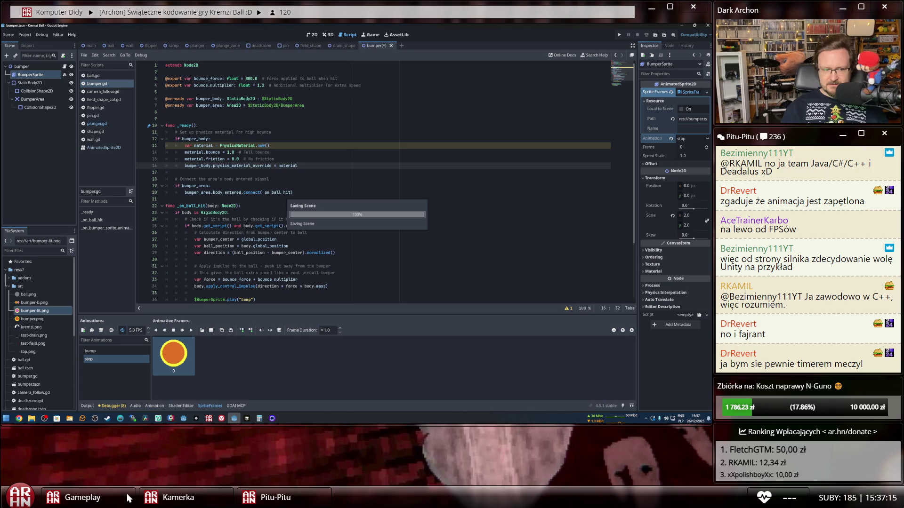
# Move $BumperSprite.play("bump") from the hit handler into _ready after the connect line
pyautogui.scroll(-4, 386, 184)
pyautogui.scroll(4, 386, 184)
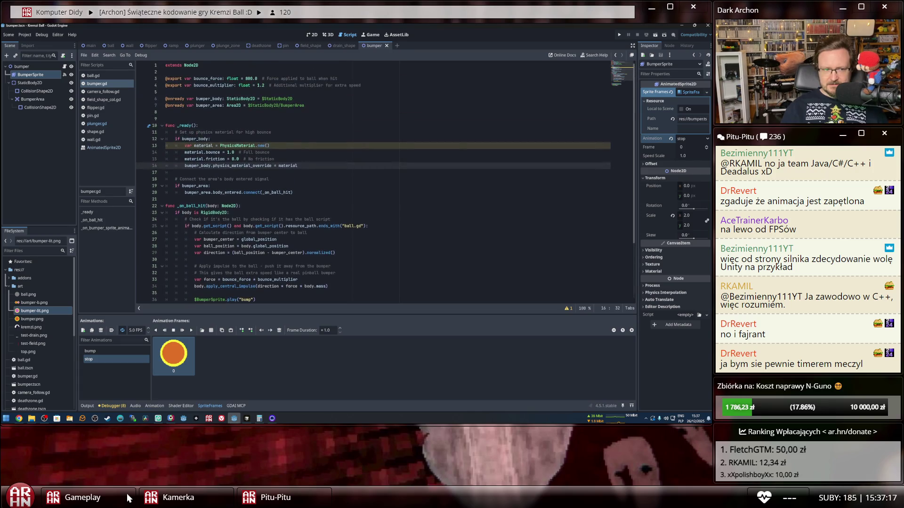
pyautogui.scroll(-4, 386, 184)
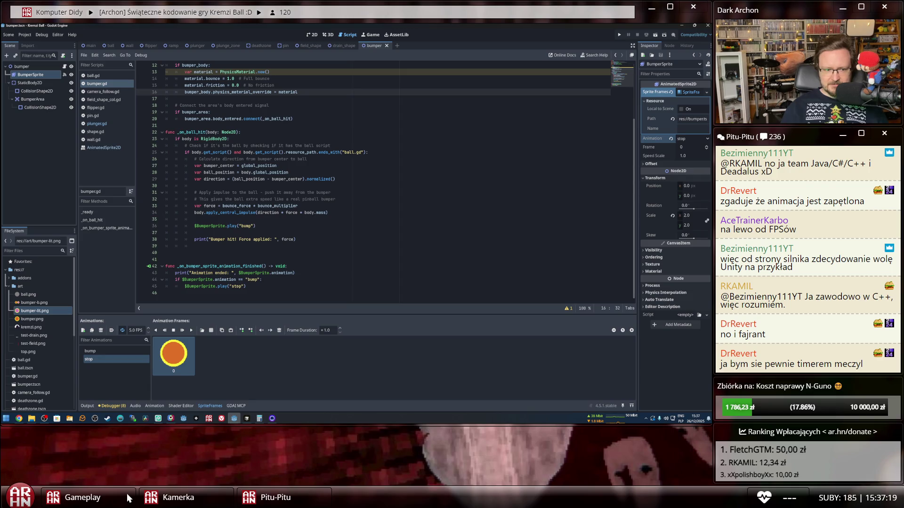
pyautogui.moveTo(194, 226); pyautogui.dragTo(255, 226)
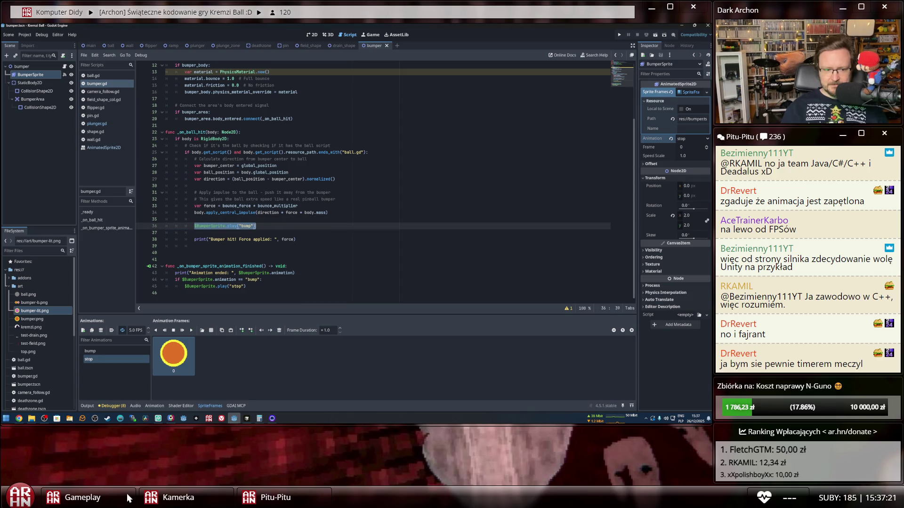
pyautogui.scroll(4, 385, 183)
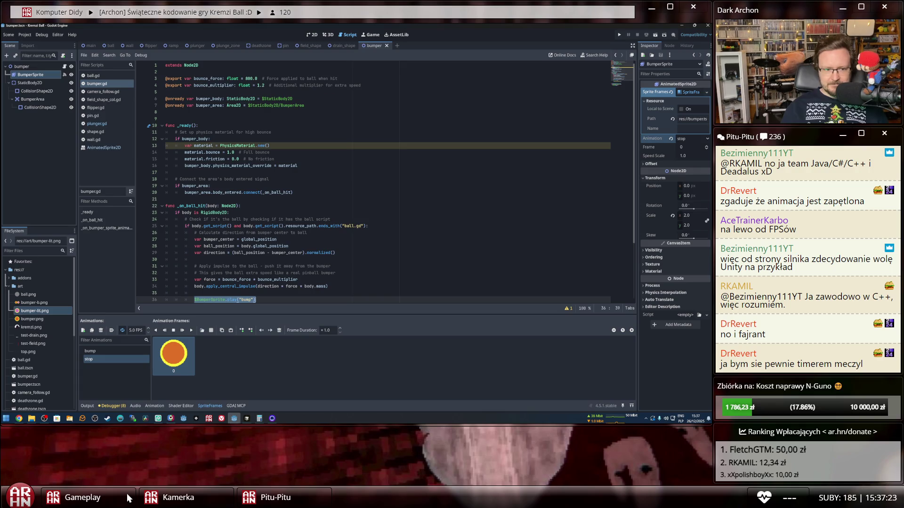
pyautogui.hotkey('ctrl', 'x')
pyautogui.click(297, 166)
pyautogui.press('Return')
pyautogui.hotkey('ctrl', 'v')
pyautogui.hotkey('ctrl', 'z')
pyautogui.hotkey('ctrl', 'z')
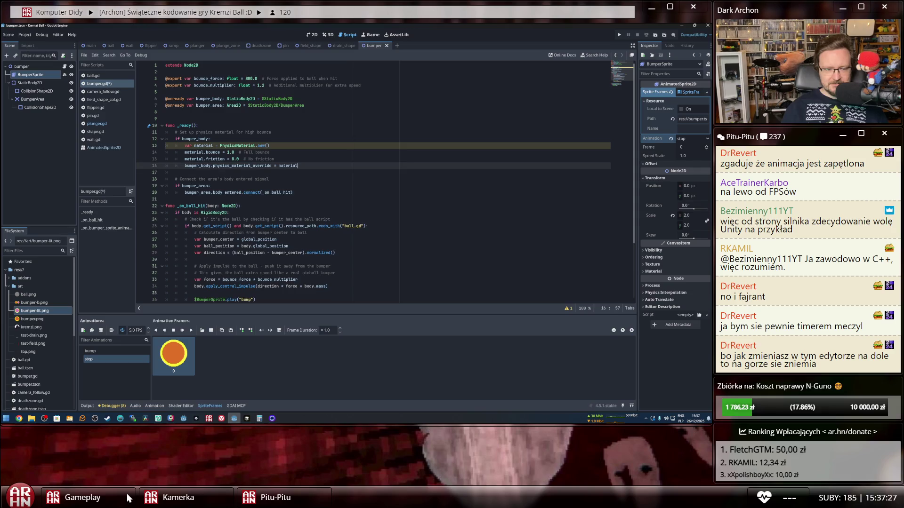
pyautogui.click(293, 192)
pyautogui.press('Return')
pyautogui.hotkey('ctrl', 'v')
pyautogui.hotkey('ctrl', 's')
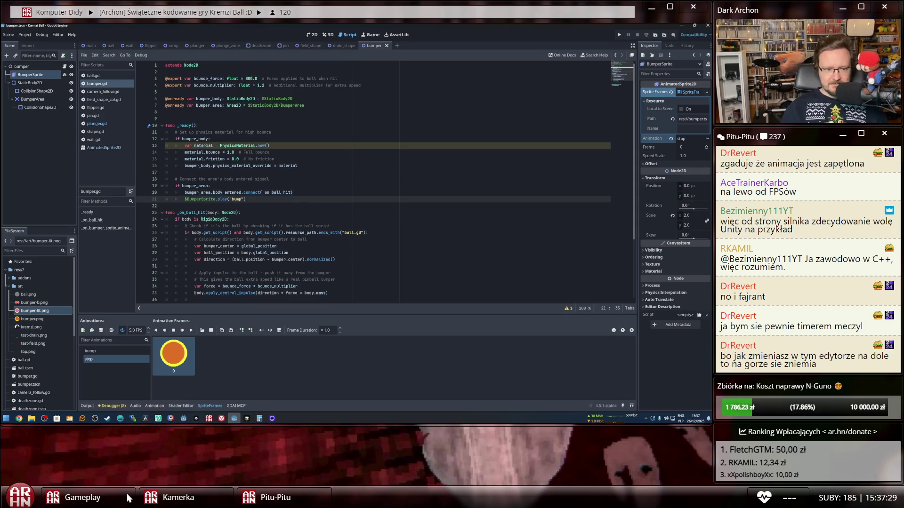
# Change the moved call to play("stop"), save bumper.gd, and run the game
pyautogui.press('Home')
pyautogui.press('BackSpace')
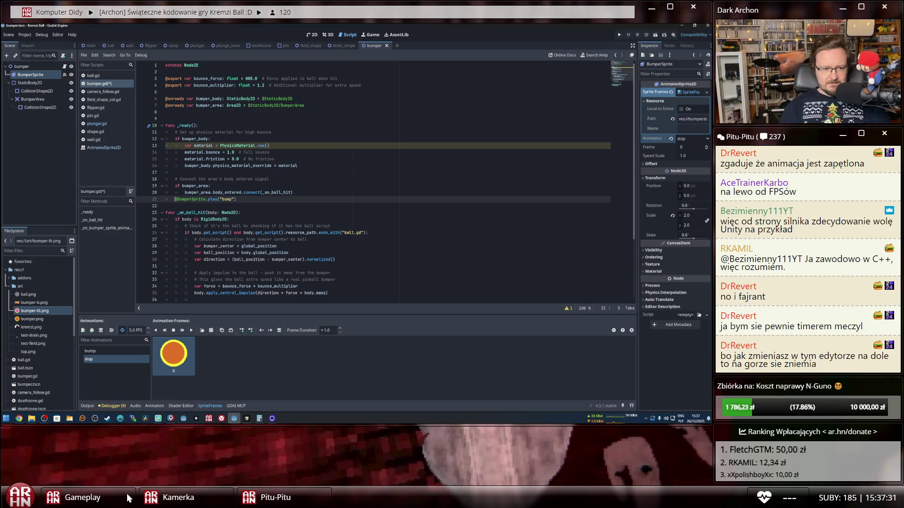
pyautogui.write('sto')
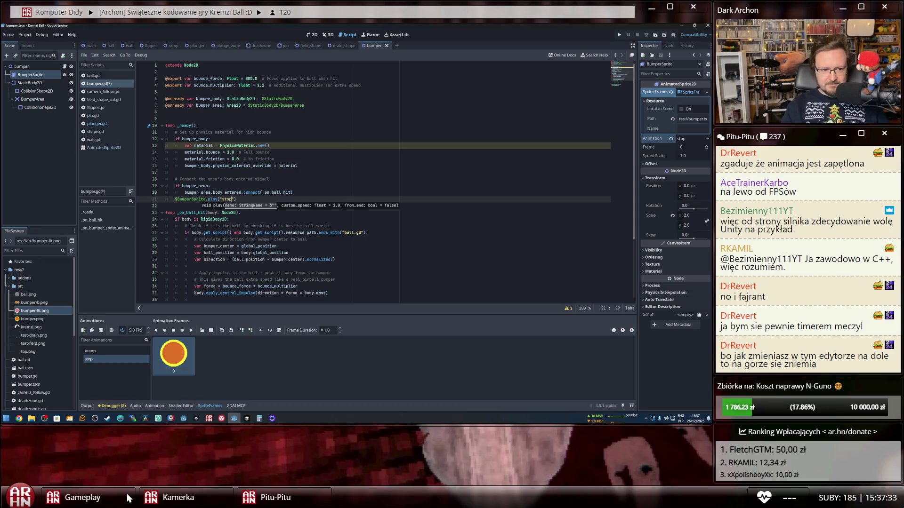
pyautogui.hotkey('ctrl', 's')
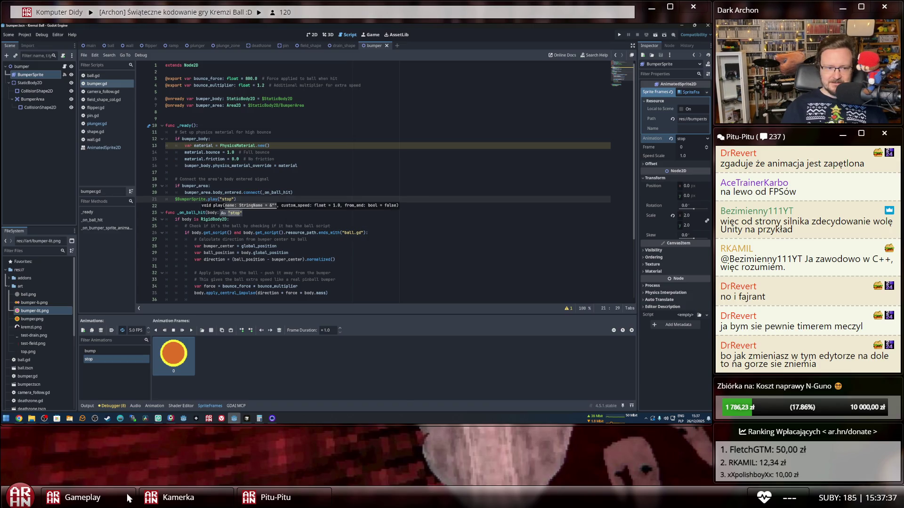
pyautogui.click(185, 253)
pyautogui.click(619, 34)
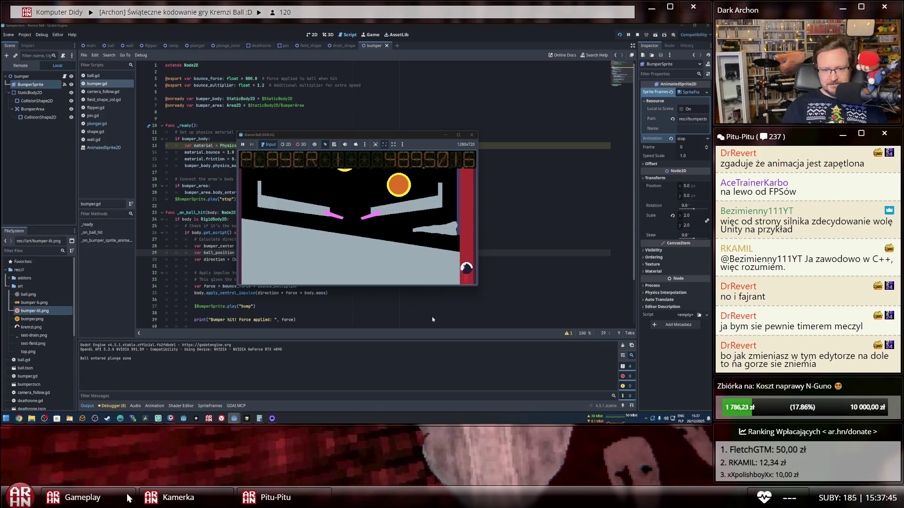
# Fire the ball with Space, watch the bumpers react, then stop the test run
pyautogui.press('space')
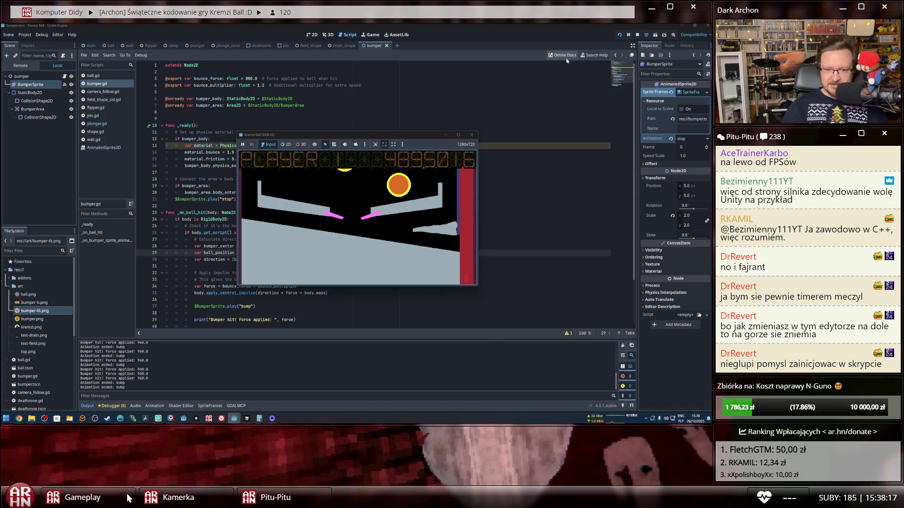
pyautogui.click(471, 135)
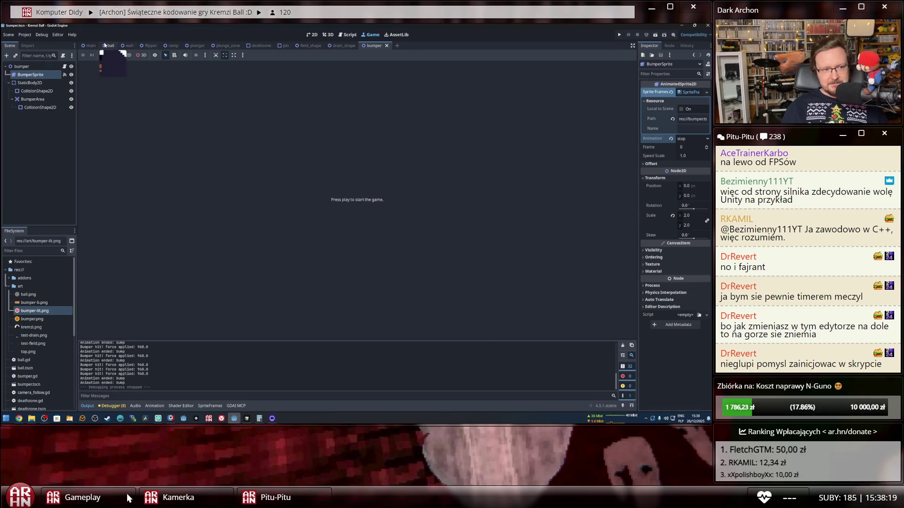
# Open the ball scene, select BallBody, and leave its mass at 1.0 kg
pyautogui.click(106, 46)
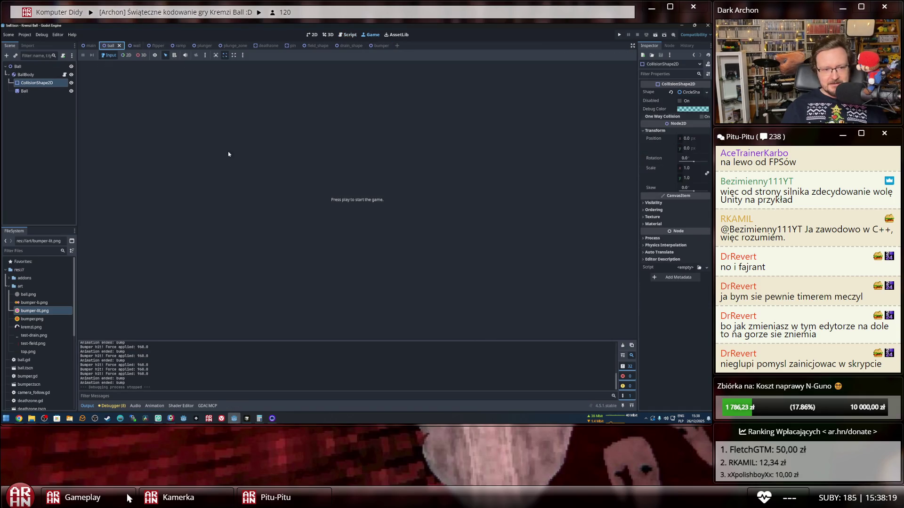
pyautogui.click(346, 35)
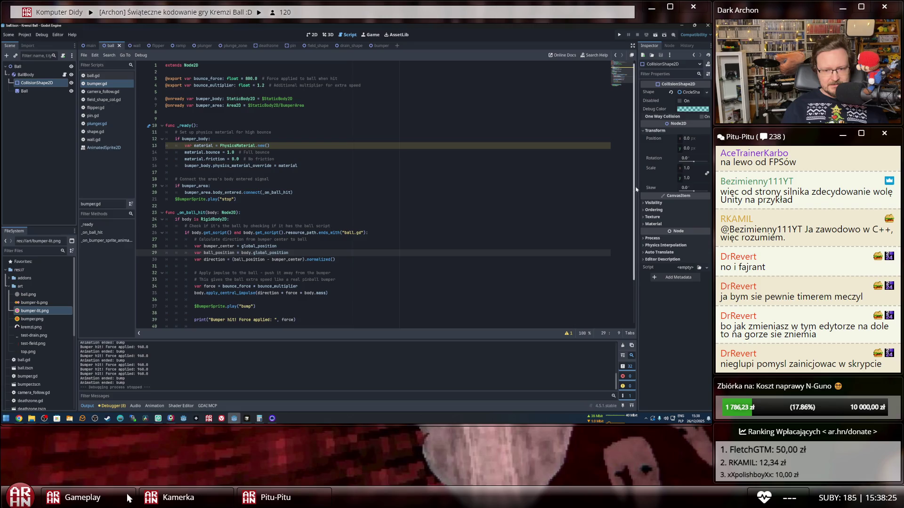
pyautogui.scroll(-3, 630, 250)
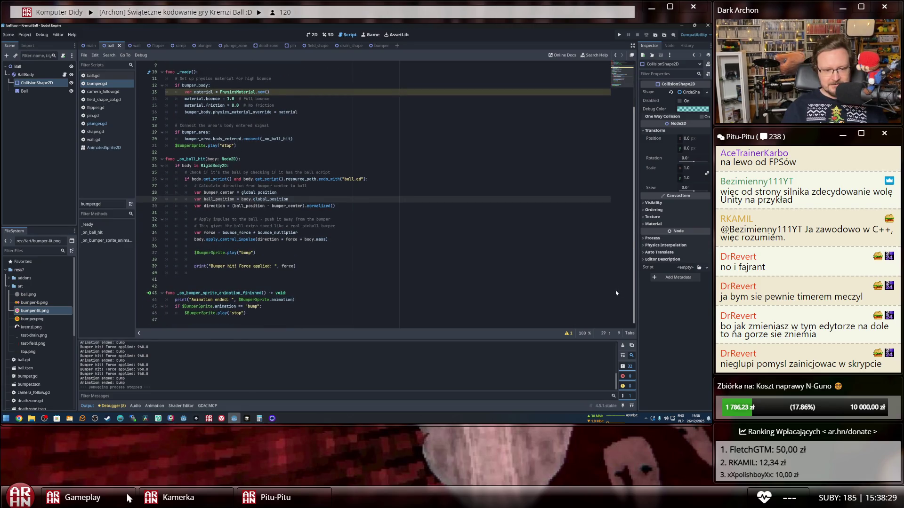
pyautogui.scroll(3, 614, 296)
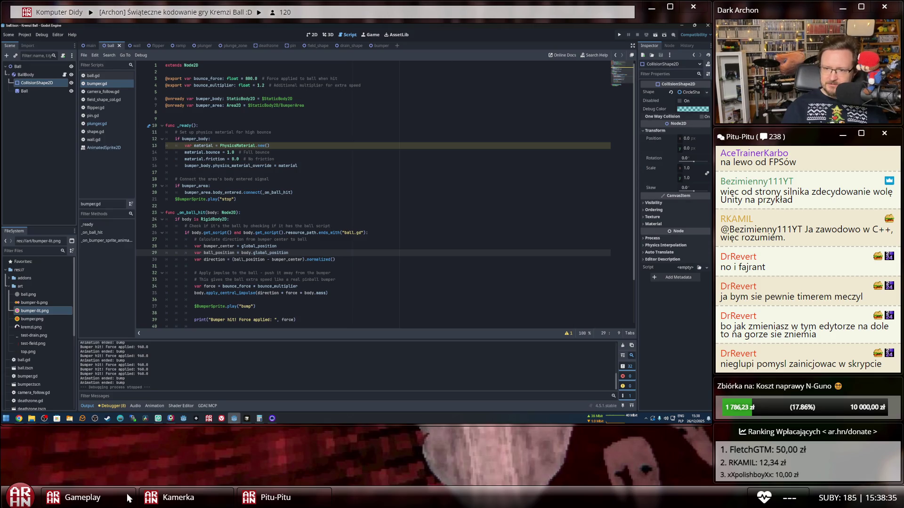
pyautogui.click(49, 75)
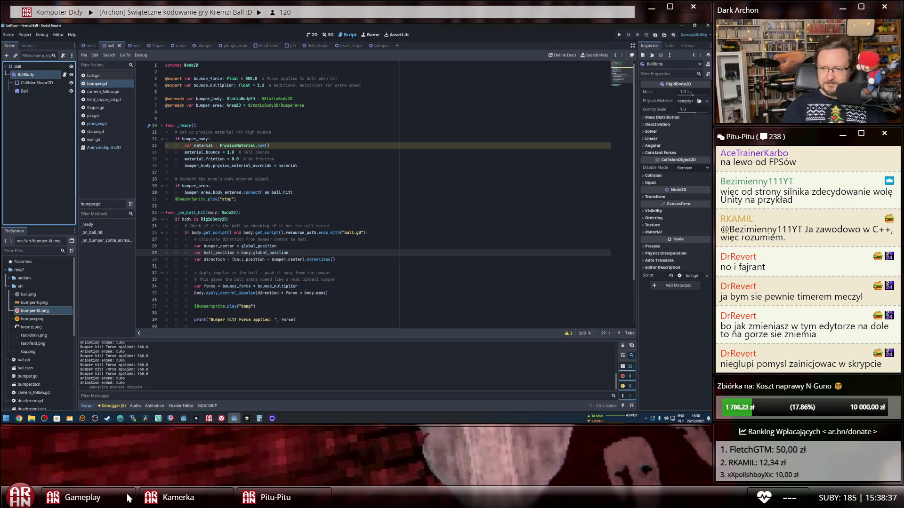
pyautogui.click(687, 92)
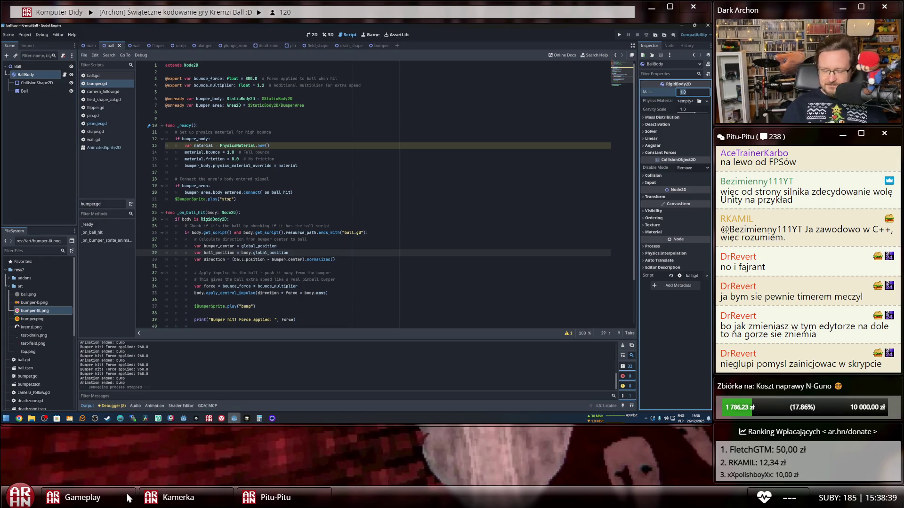
pyautogui.click(662, 102)
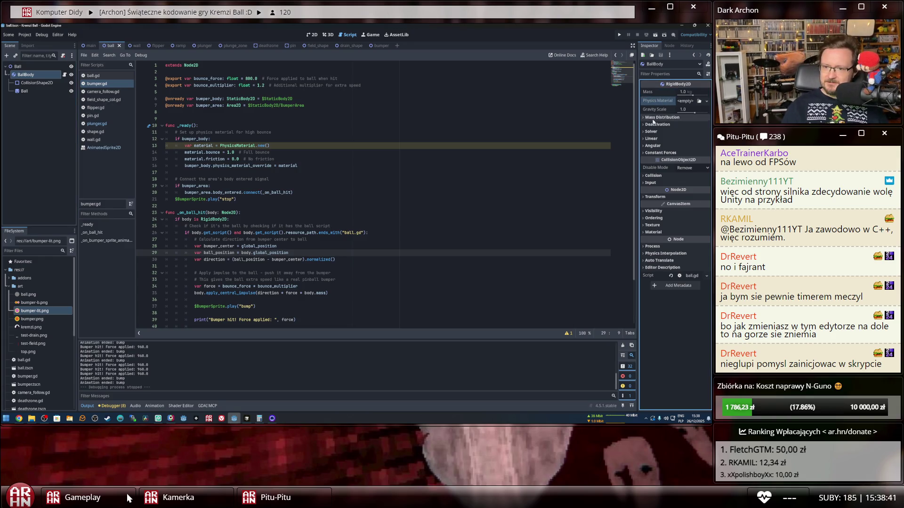
# Expand and collapse BallBody's RigidBody2D sections (mass distribution through constant forces) without changes
pyautogui.click(643, 152)
pyautogui.click(652, 145)
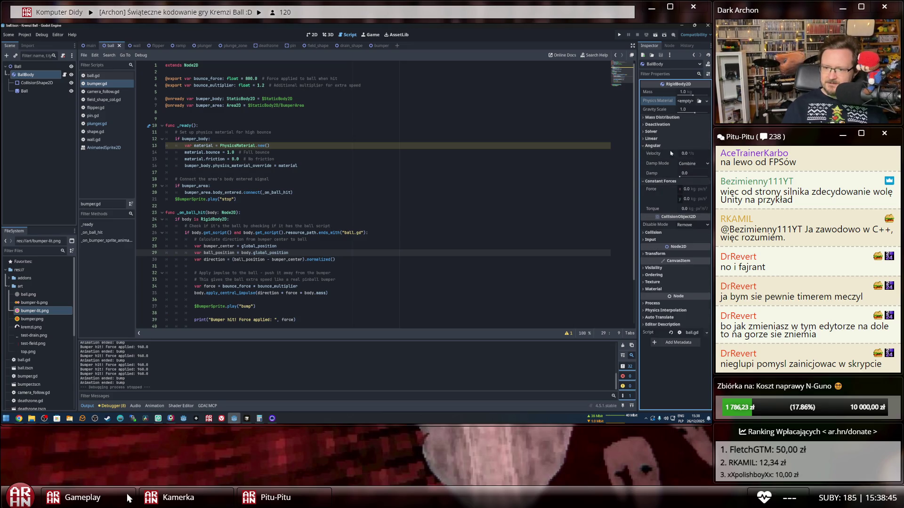
pyautogui.click(643, 139)
pyautogui.click(644, 131)
pyautogui.click(643, 124)
pyautogui.click(643, 118)
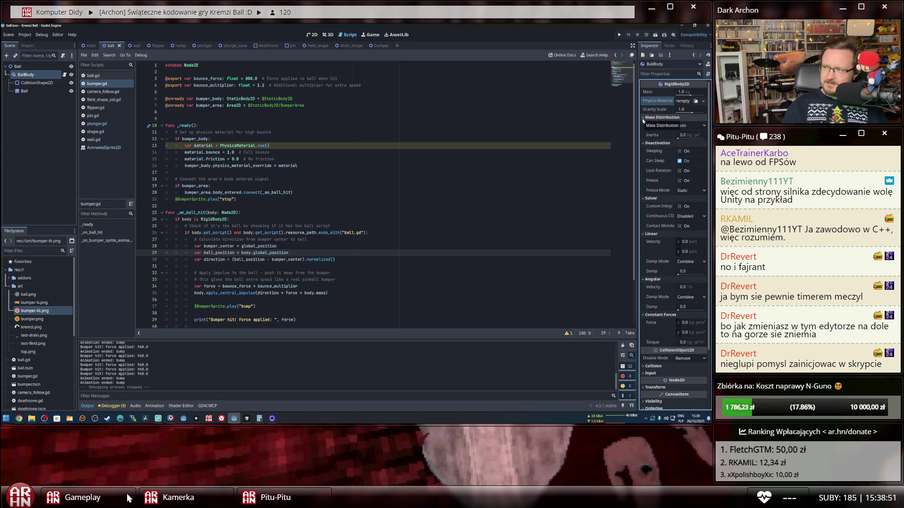
pyautogui.click(643, 118)
pyautogui.click(644, 124)
pyautogui.click(644, 131)
pyautogui.click(644, 138)
pyautogui.click(644, 146)
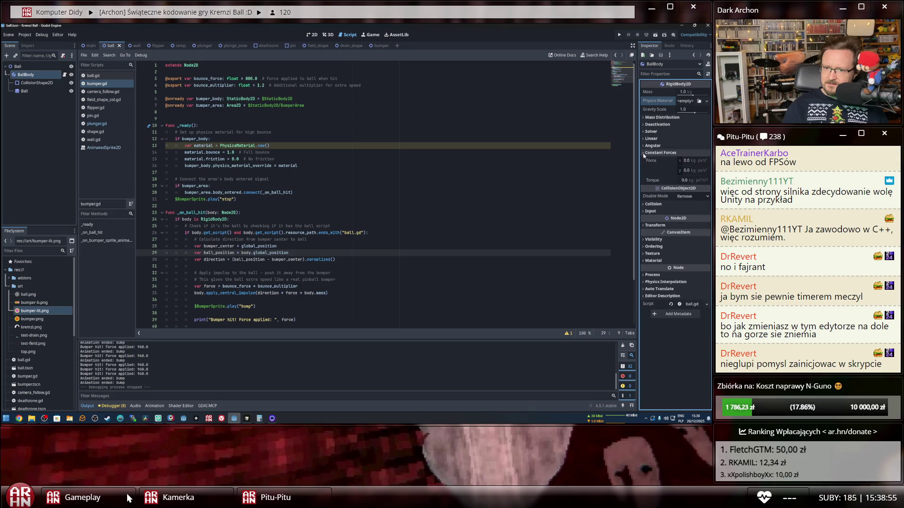
pyautogui.click(644, 152)
# Save the ball scene and bring the Cursor editor window to the front
pyautogui.click(193, 126)
pyautogui.click(210, 139)
pyautogui.hotkey('ctrl', 's')
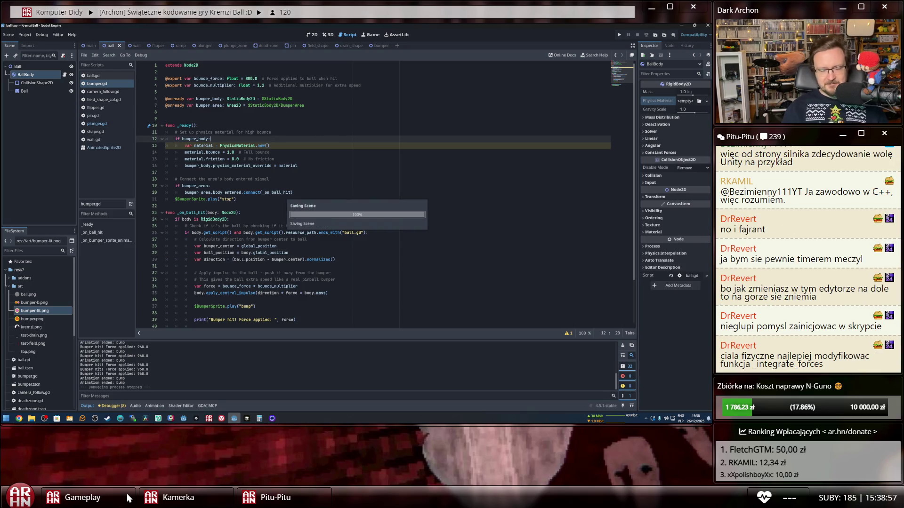
pyautogui.moveTo(249, 420)
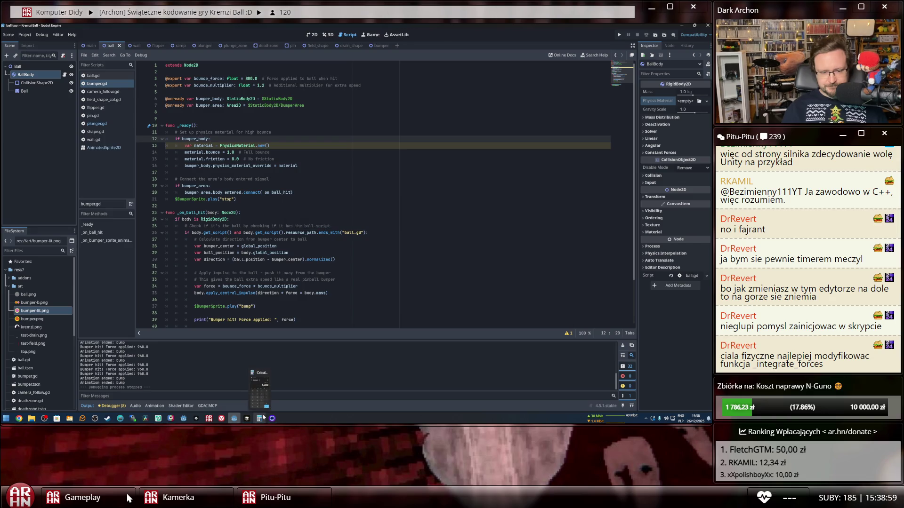
pyautogui.click(246, 390)
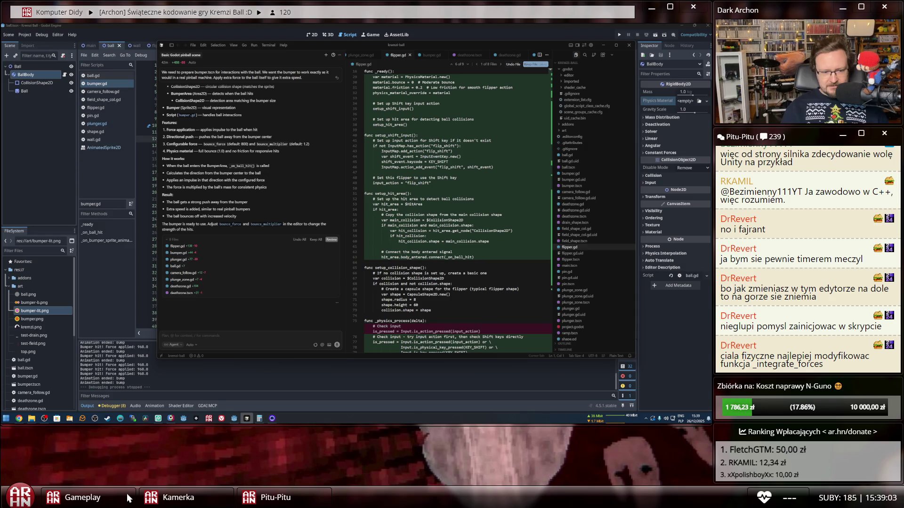
# Ask the Cursor agent to set a maximum ball speed so the ball cannot phase off screen
pyautogui.write('Set a m')
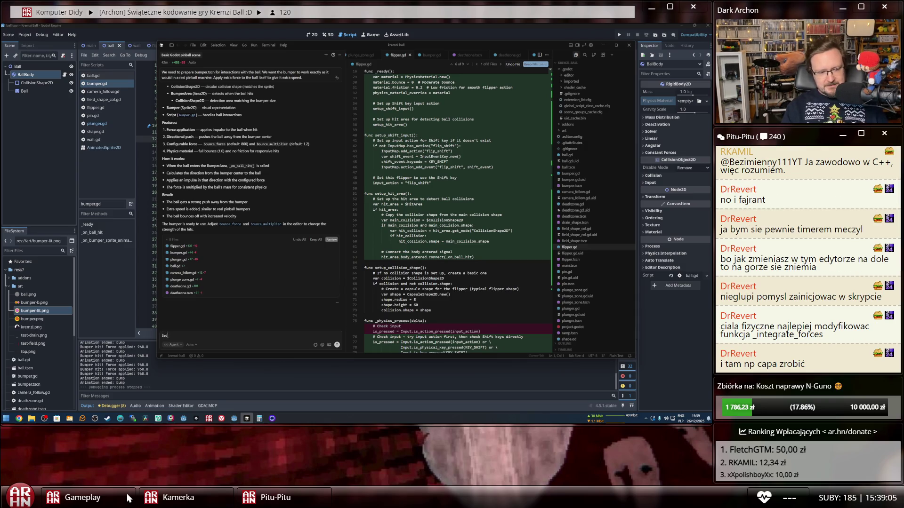
pyautogui.write('aximum speed for t')
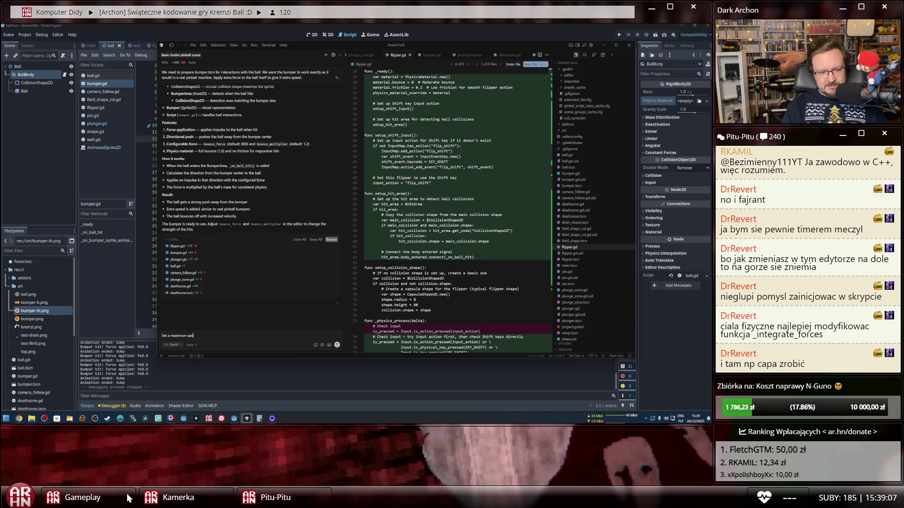
pyautogui.write('he ball scene so that it cannot phase o')
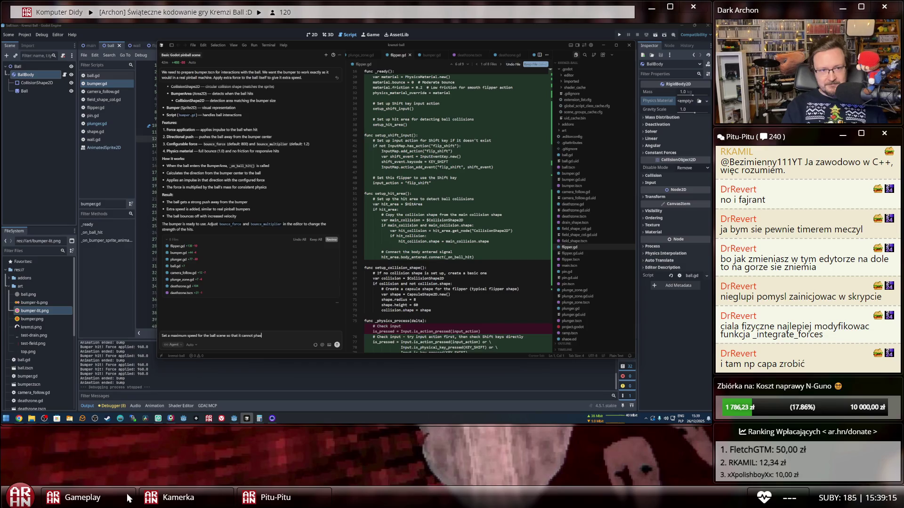
pyautogui.write('ut of')
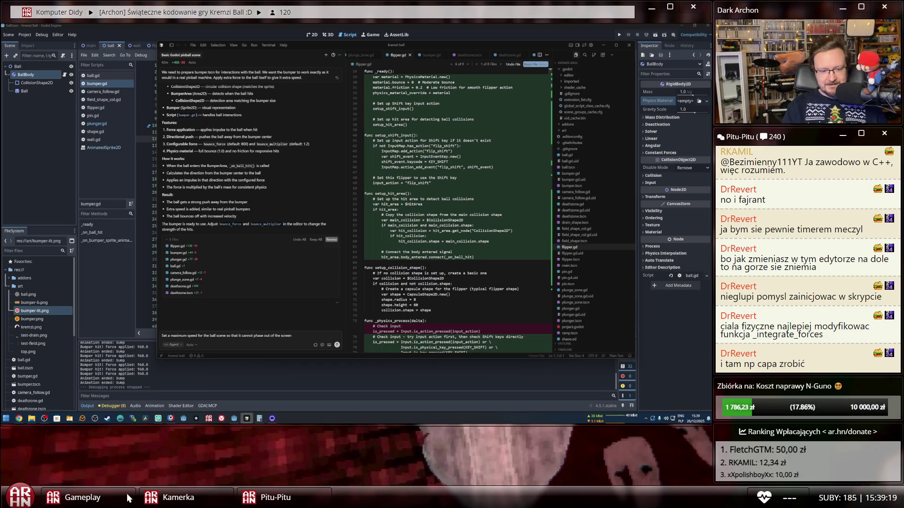
pyautogui.write(' the screen hihih')
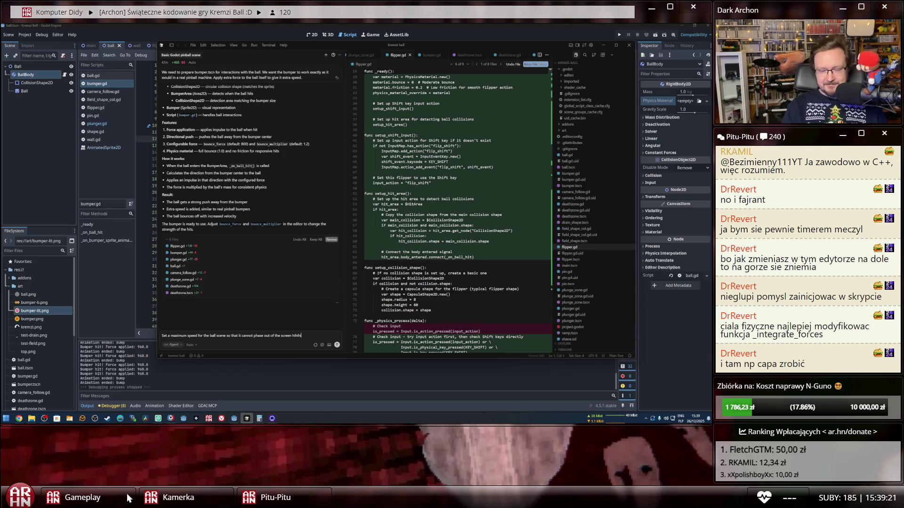
pyautogui.press('Return')
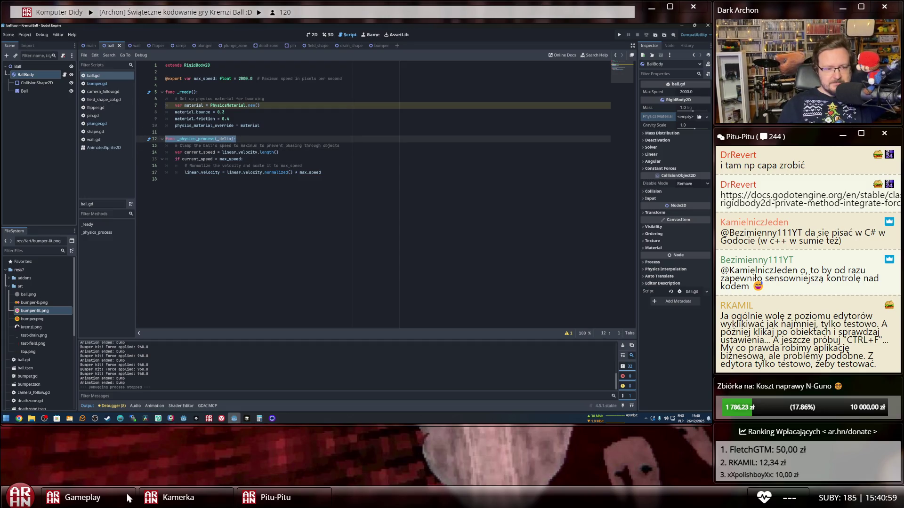
# Read through the new max_speed 2000.0 clamping code in ball.gd's _physics_process
pyautogui.doubleClick(197, 145)
pyautogui.doubleClick(196, 139)
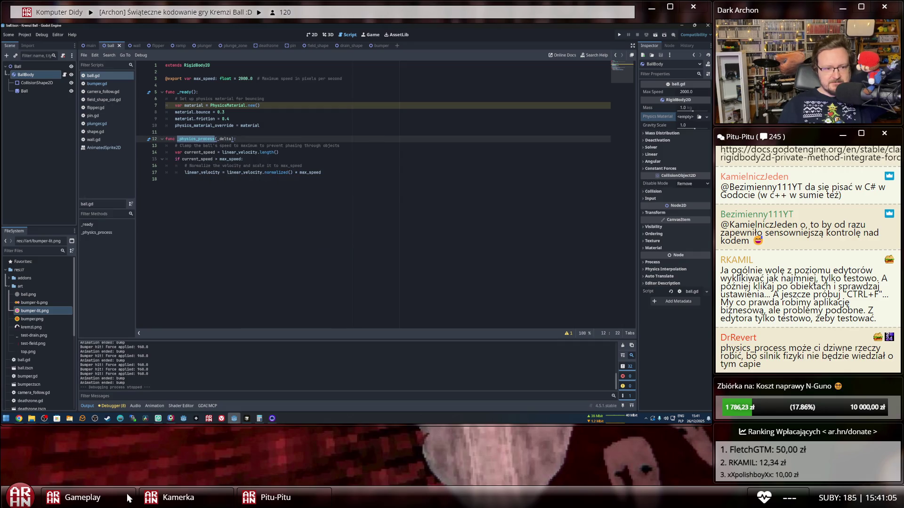
pyautogui.doubleClick(208, 145)
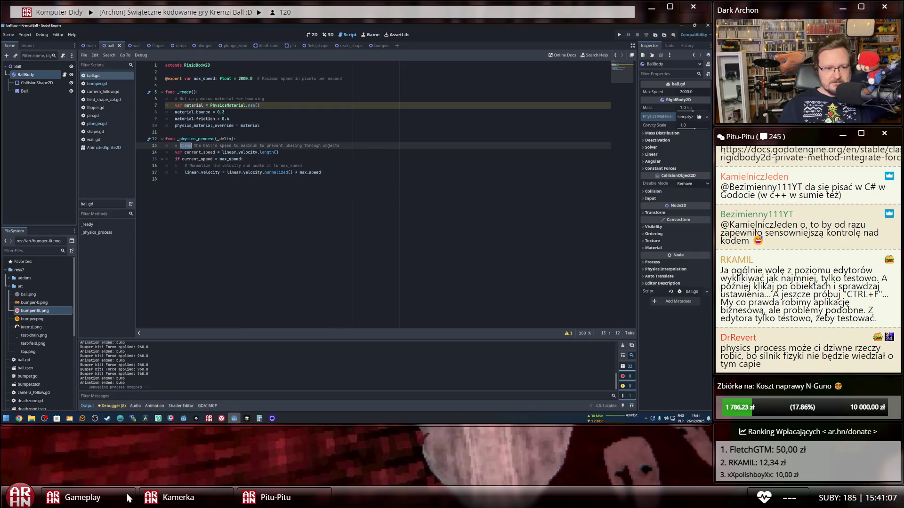
pyautogui.click(206, 146)
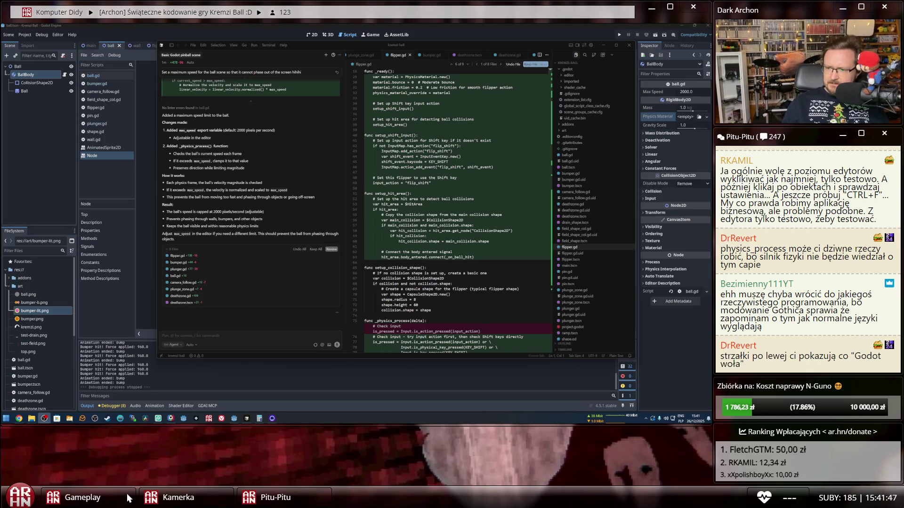
# Ask the agent whether _integrate_forces or _physics_process is preferred for clamping ball speed
pyautogui.write('d')
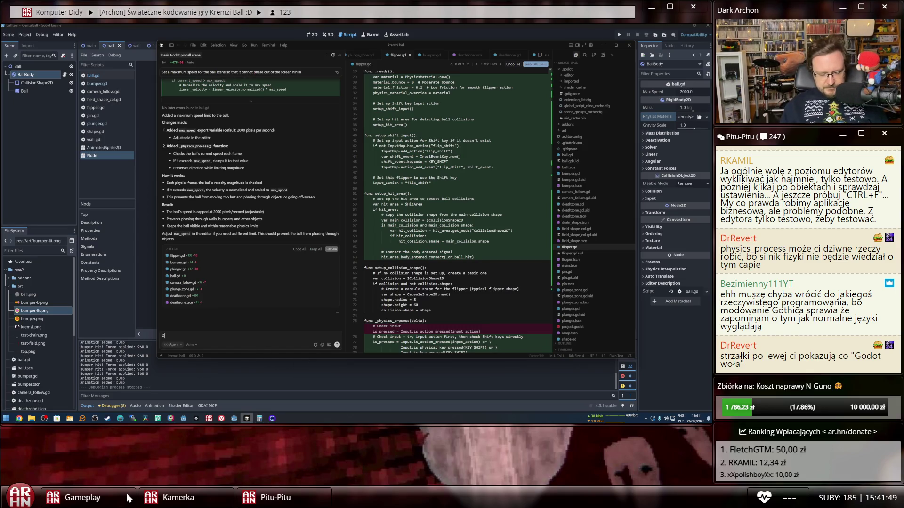
pyautogui.write('u think it would be be')
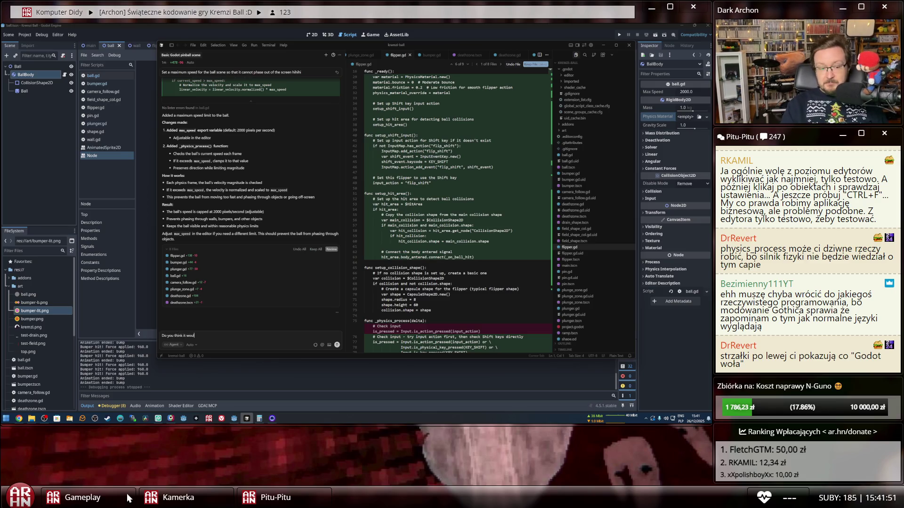
pyautogui.write('tter to')
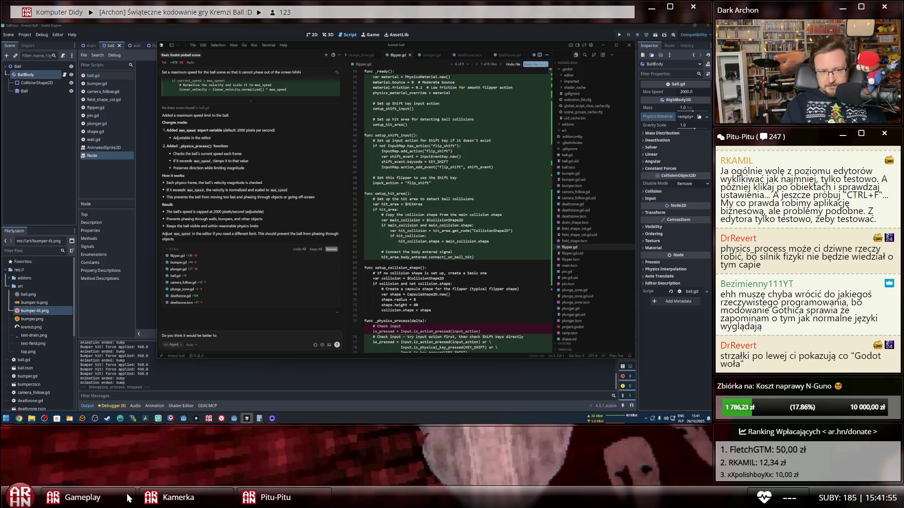
pyautogui.write('dify')
pyautogui.write(' this value ')
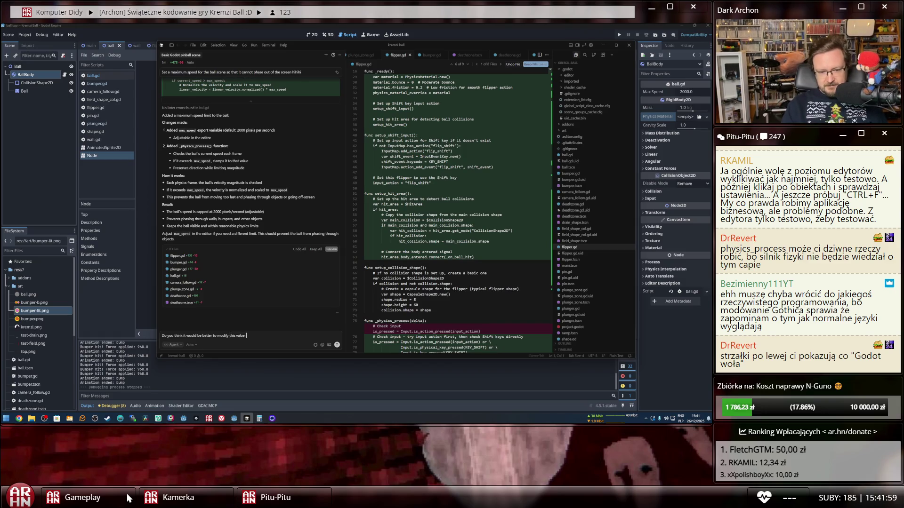
pyautogui.write(' $BumperSprite.play("bump")')
pyautogui.hotkey('ctrl', 'z')
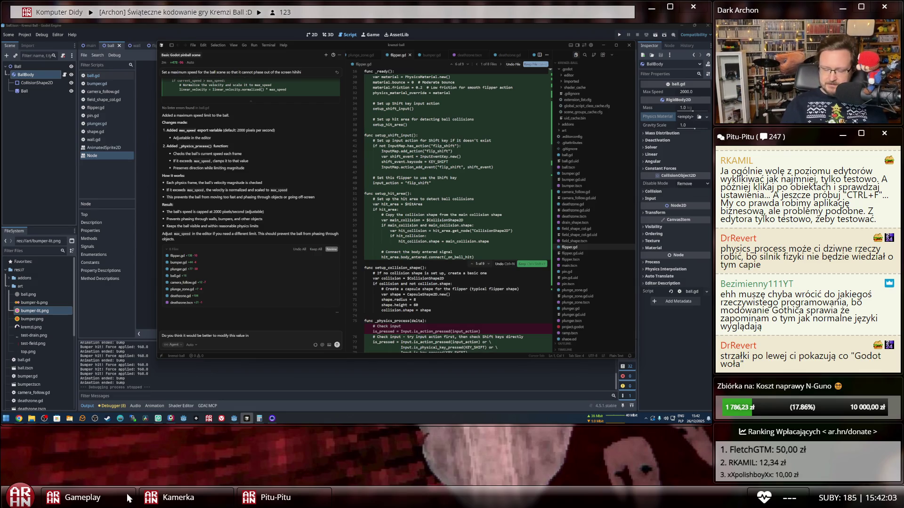
pyautogui.write('_integrate_forc')
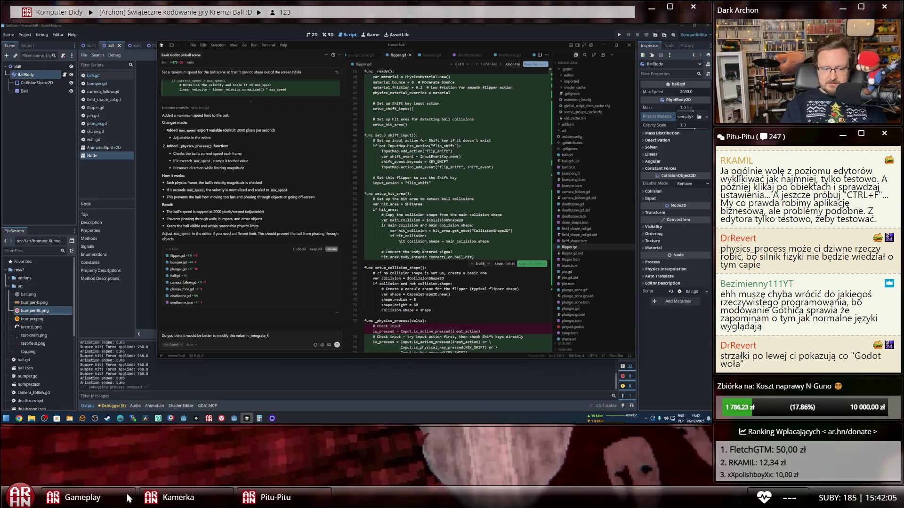
pyautogui.write('es? Or is')
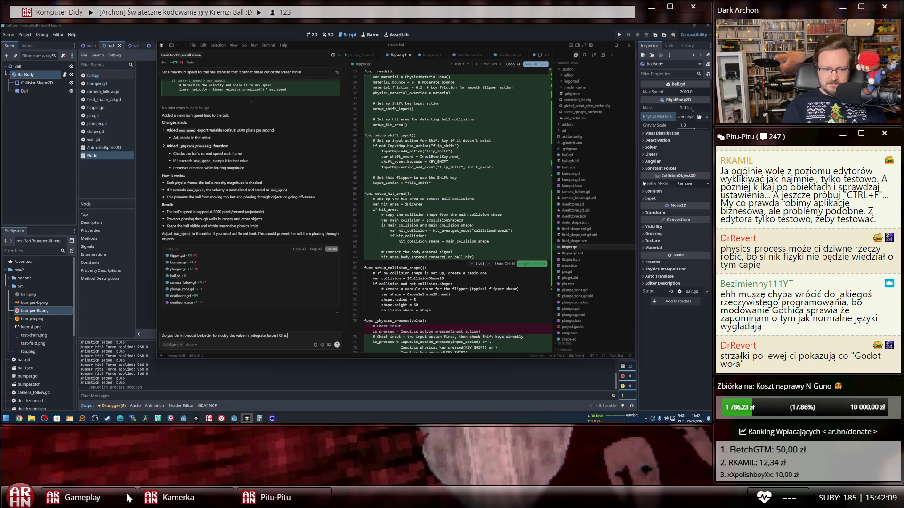
pyautogui.scroll(5, 255, 265)
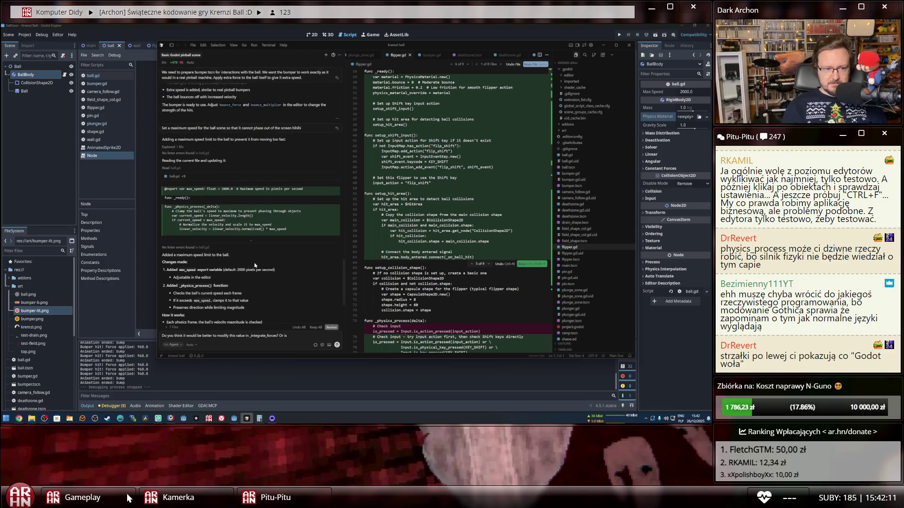
pyautogui.moveTo(324, 48)
pyautogui.mouseDown()
pyautogui.moveTo(533, 67)
pyautogui.moveTo(318, 80)
pyautogui.mouseUp()
pyautogui.write('_physic')
pyautogui.press('Tab')
pyautogui.write('the preferred method?')
pyautogui.press('Return')
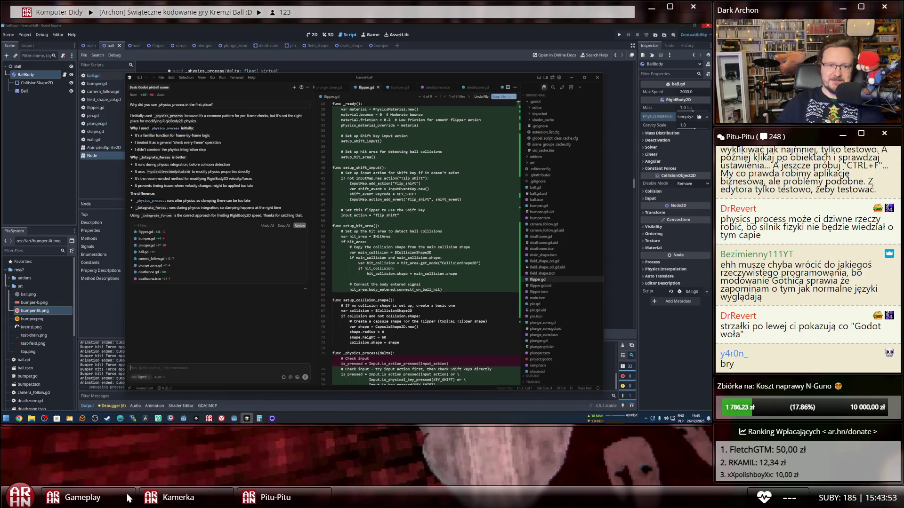
pyautogui.click(416, 24)
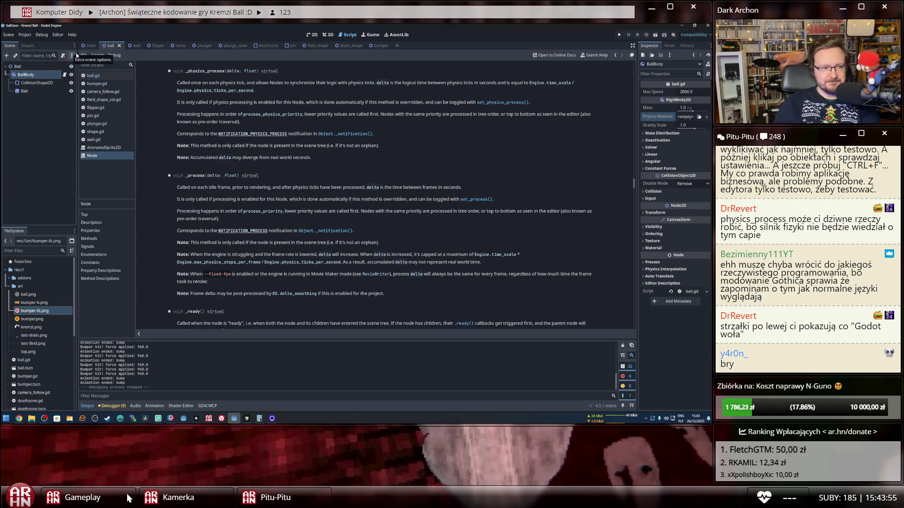
# Inspect the current_velocity clamping lines in ball.gd, then run the project to test them
pyautogui.click(106, 77)
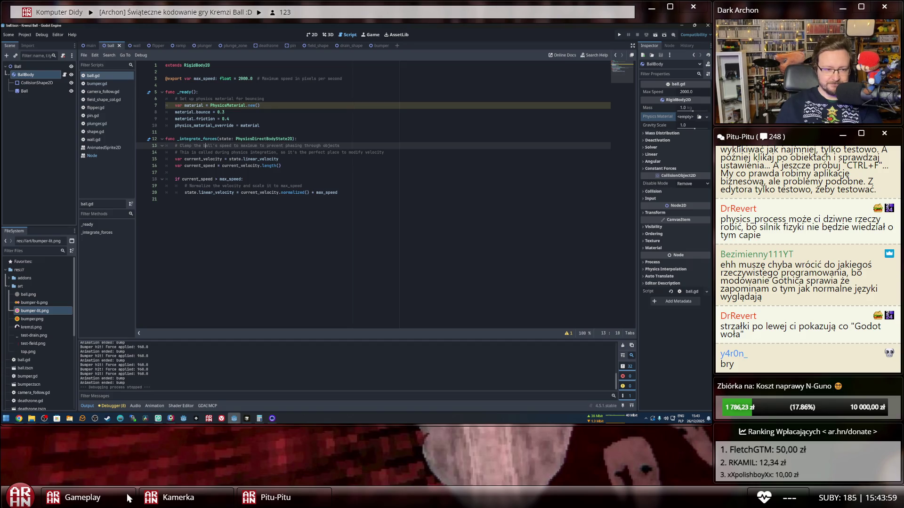
pyautogui.doubleClick(203, 159)
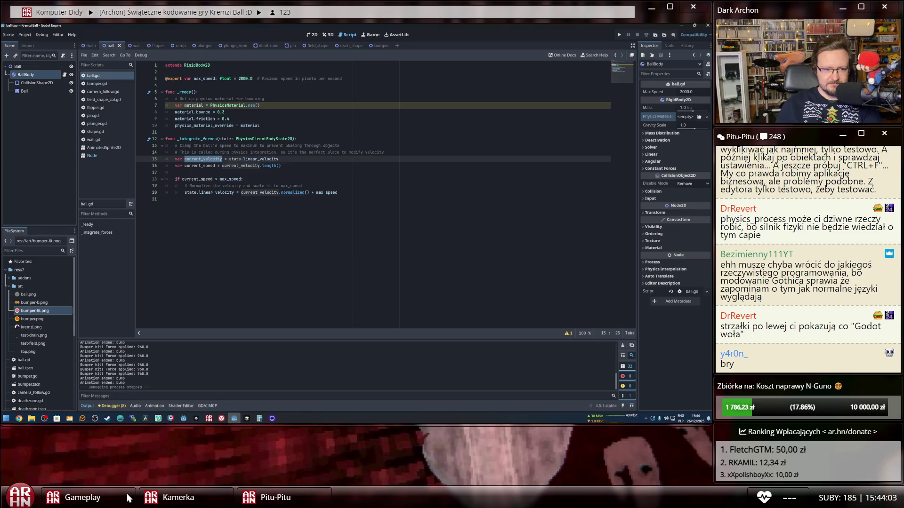
pyautogui.click(235, 166)
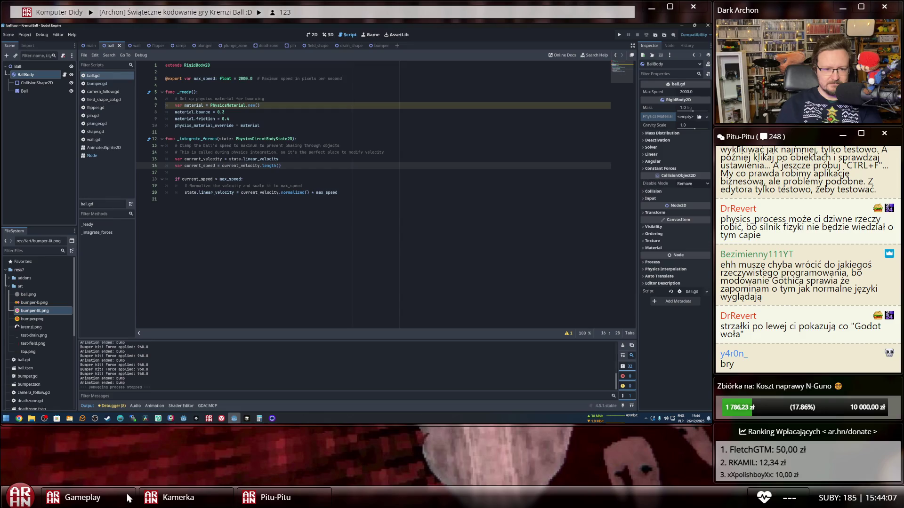
pyautogui.click(267, 192)
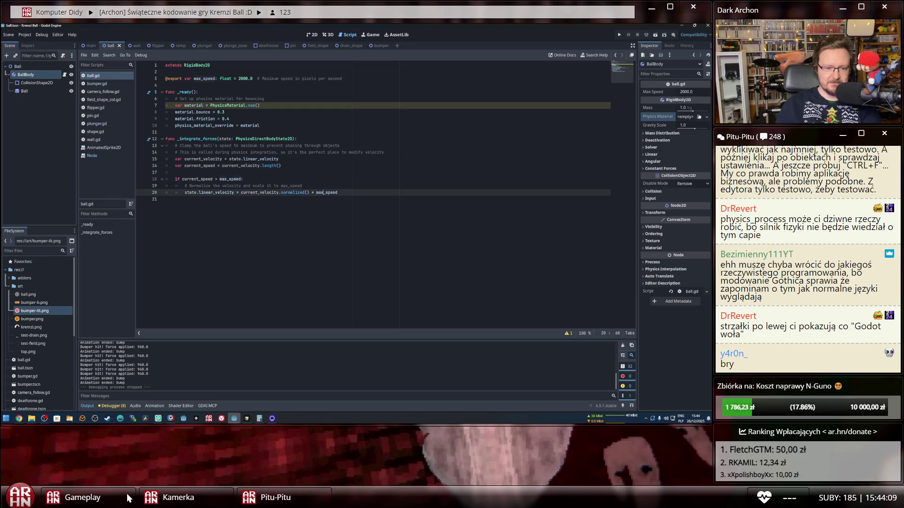
pyautogui.click(619, 35)
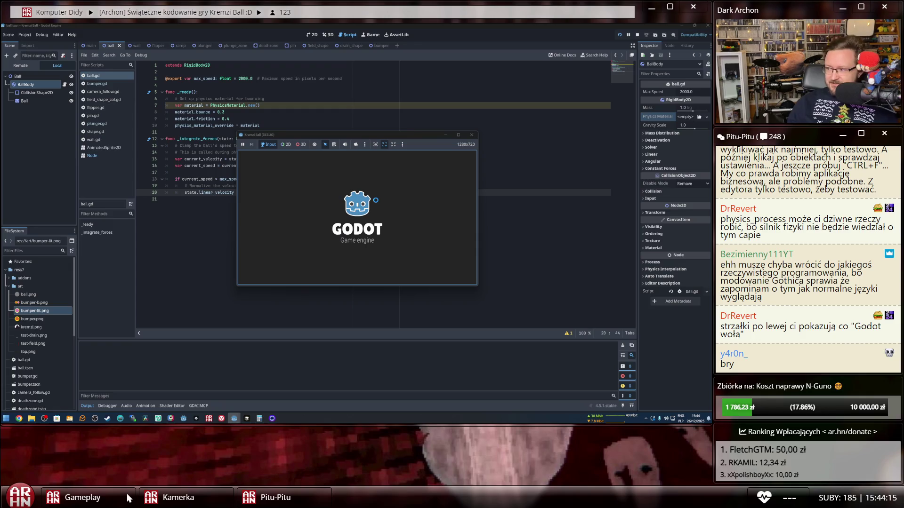
# Launch the ball three times and flip both flippers at the 2000.0 cap, then close the game
pyautogui.press('space')
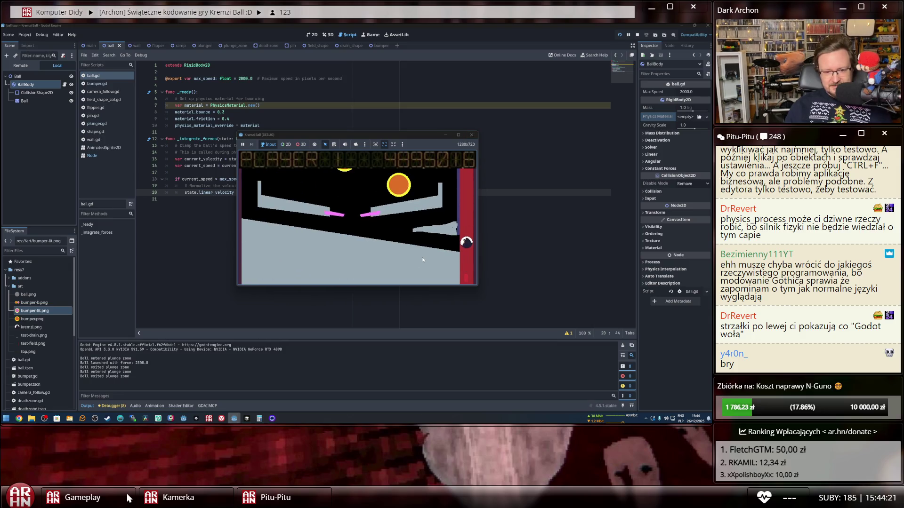
pyautogui.press('space')
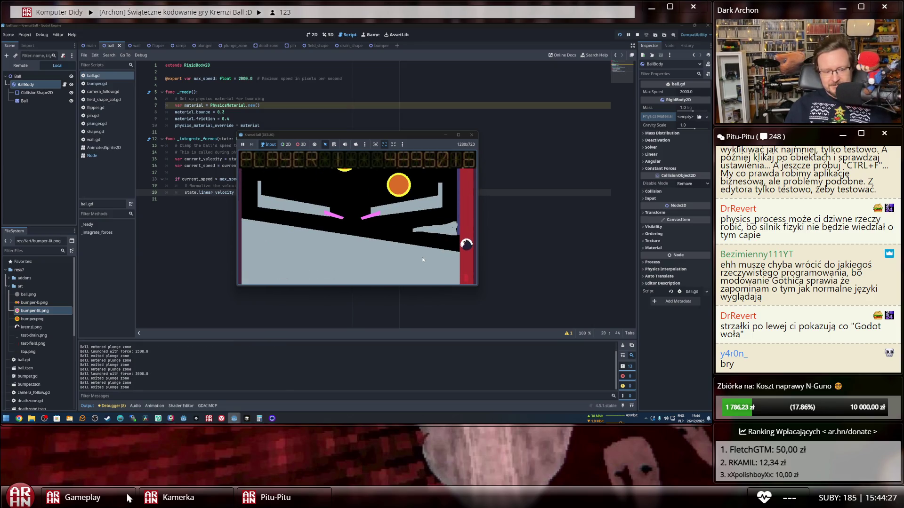
pyautogui.press('Left')
pyautogui.press('Right')
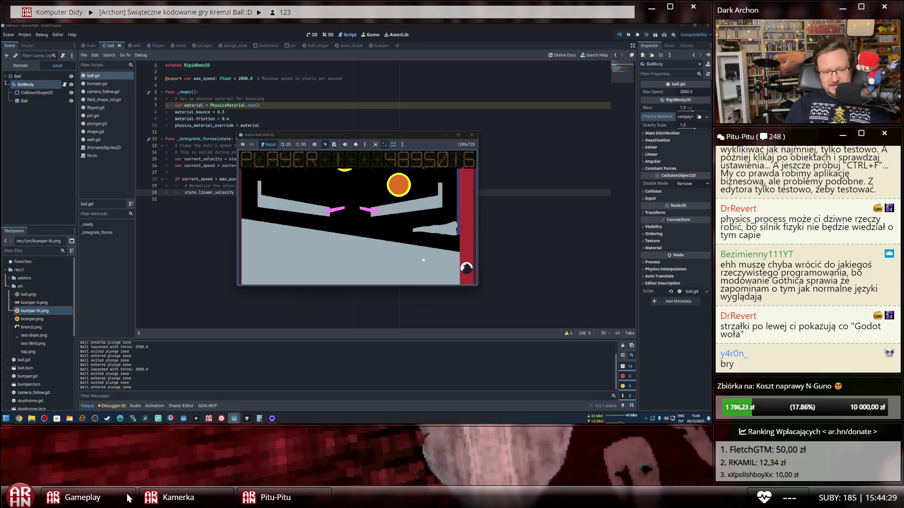
pyautogui.press('space')
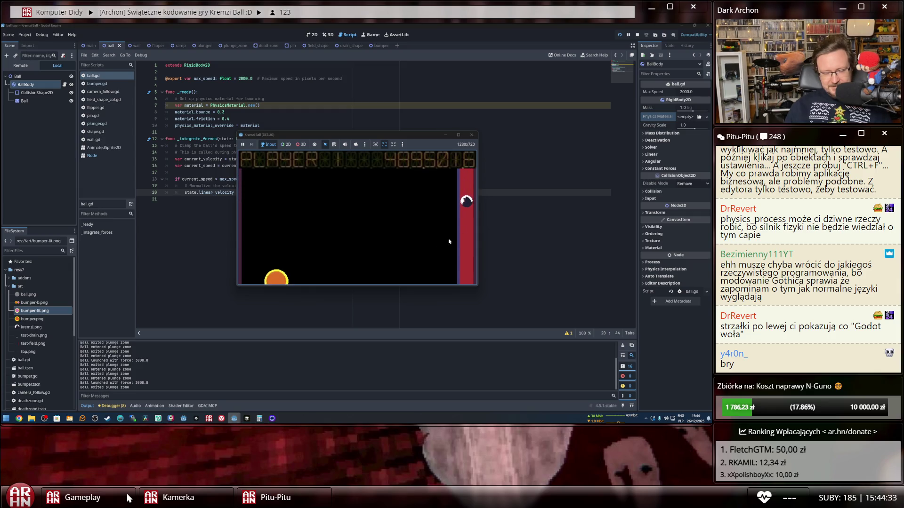
pyautogui.click(470, 136)
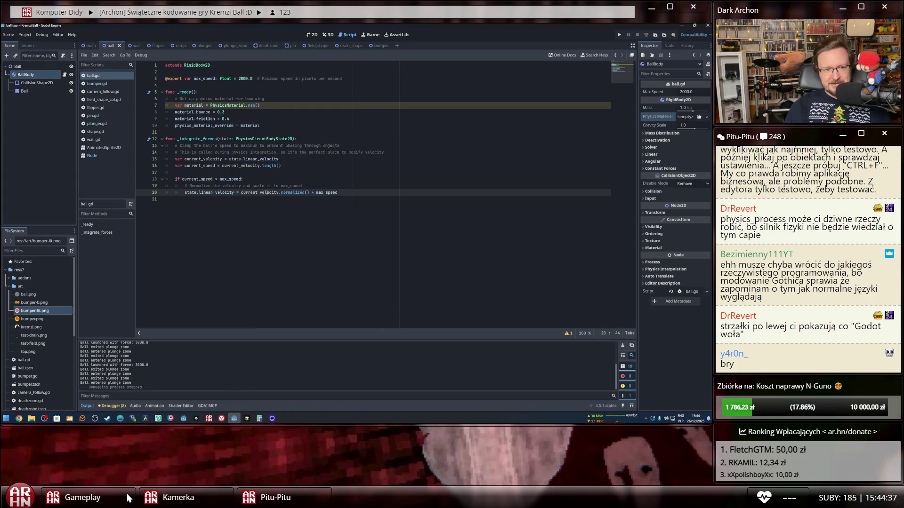
# Change max_speed to 3000.0, save ball.gd and run the game again
pyautogui.click(237, 79)
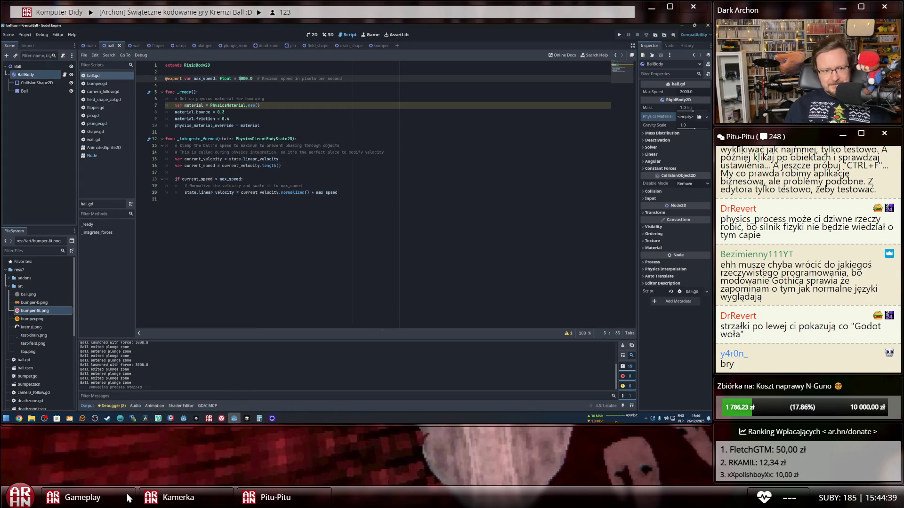
pyautogui.hotkey('ctrl', 's')
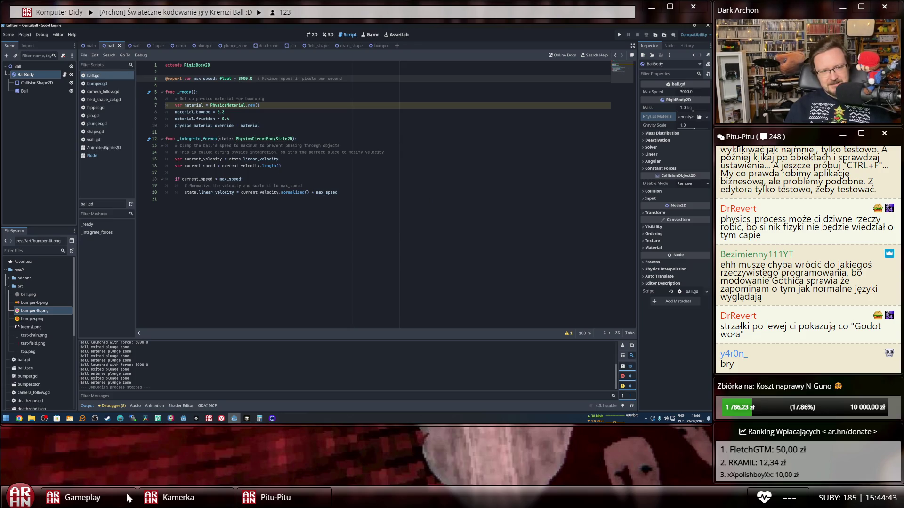
pyautogui.click(620, 35)
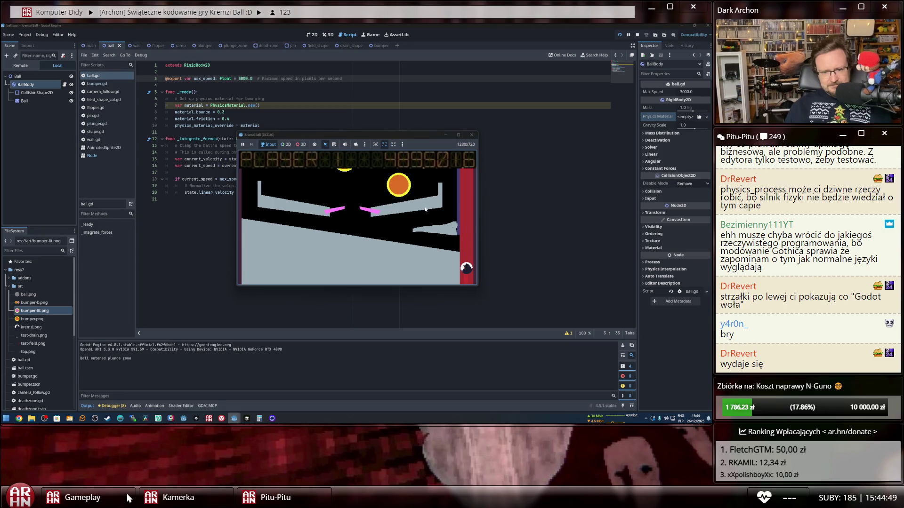
# Play several plunger launches and flipper shots at the 3000.0 speed cap, then close the game
pyautogui.press('space')
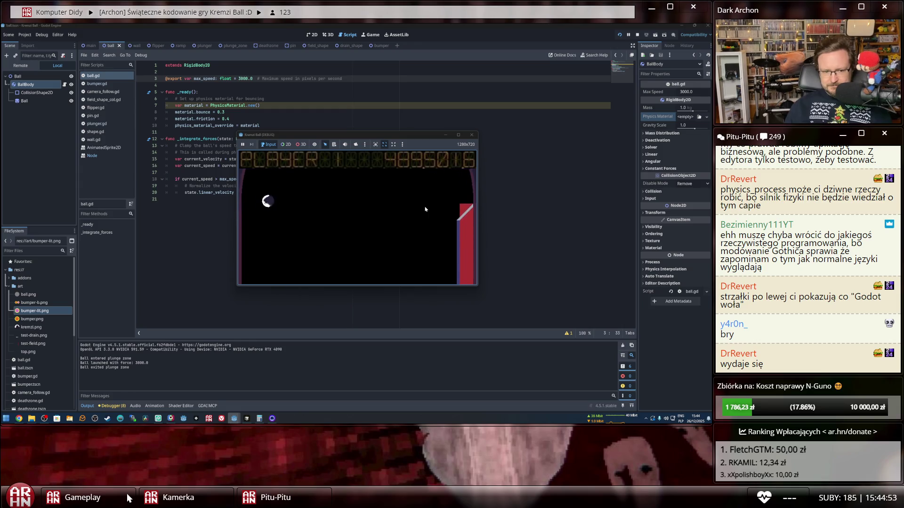
pyautogui.press('Left')
pyautogui.press('Right')
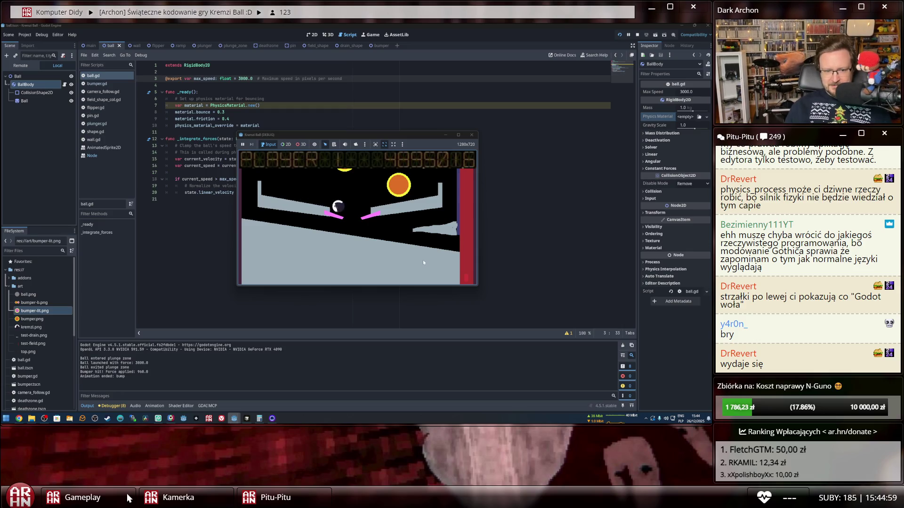
pyautogui.press('Left')
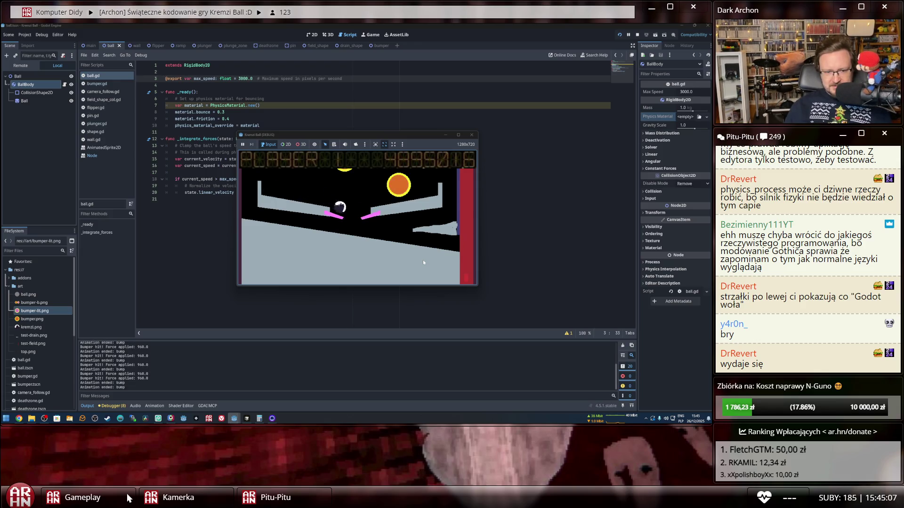
pyautogui.press('space')
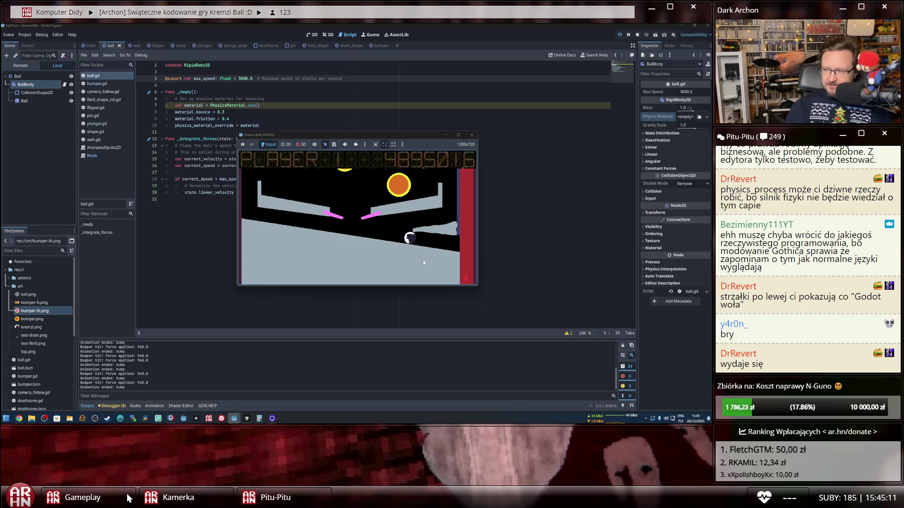
pyautogui.press('space')
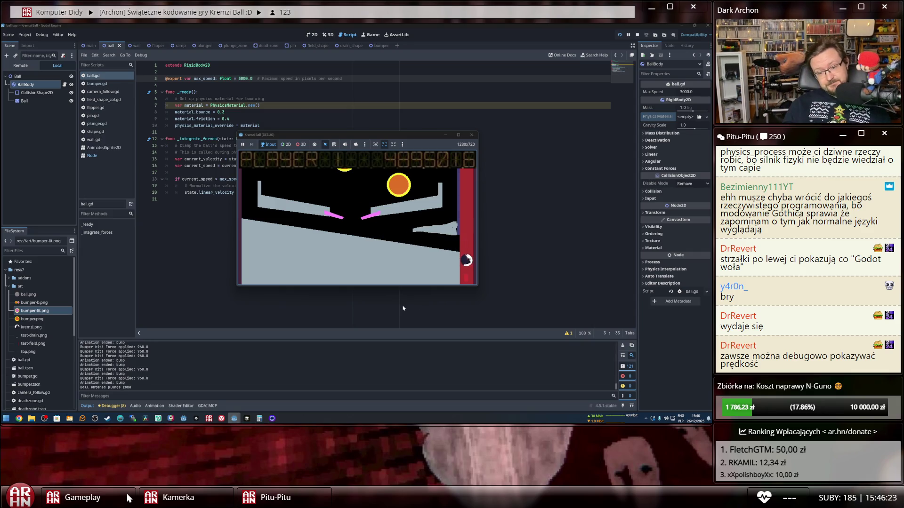
pyautogui.press('space')
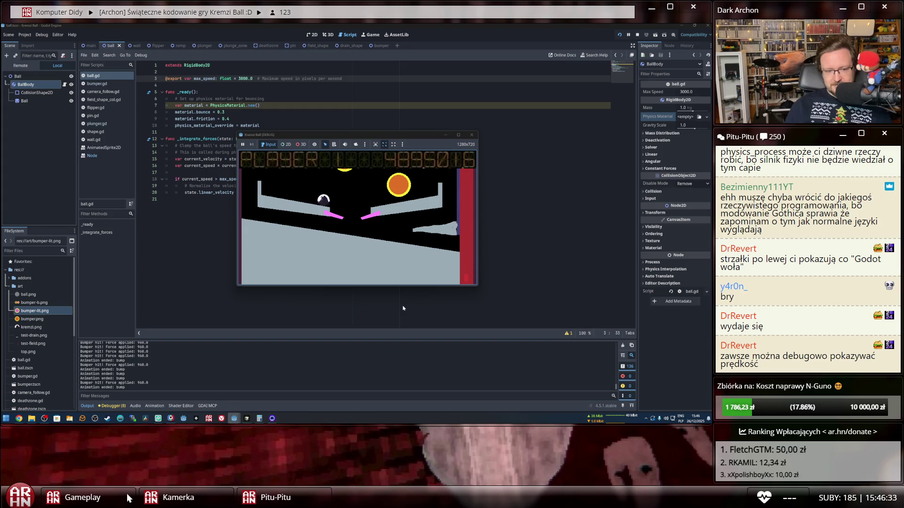
pyautogui.press('Right')
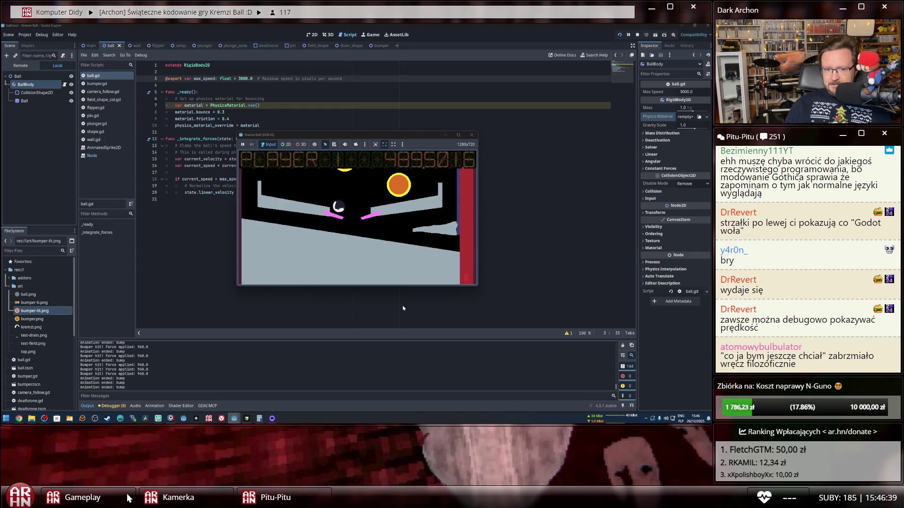
pyautogui.press('Left')
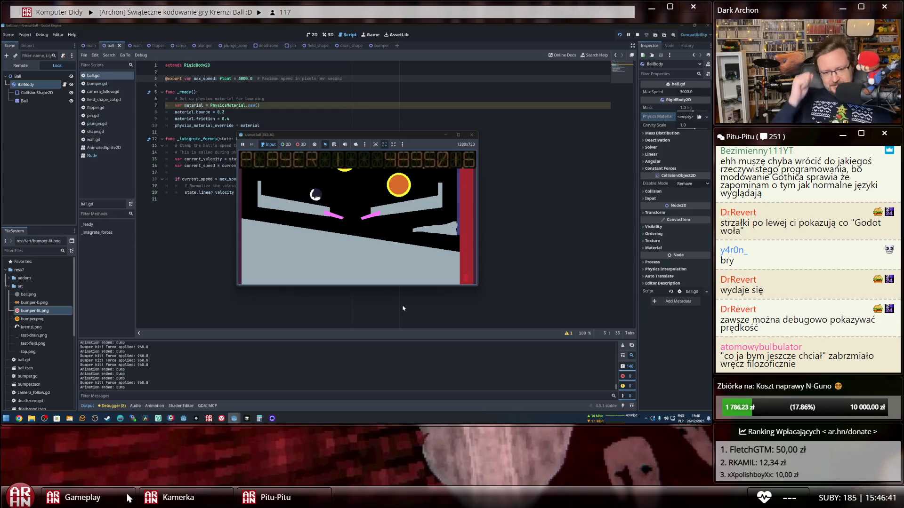
pyautogui.press('Left')
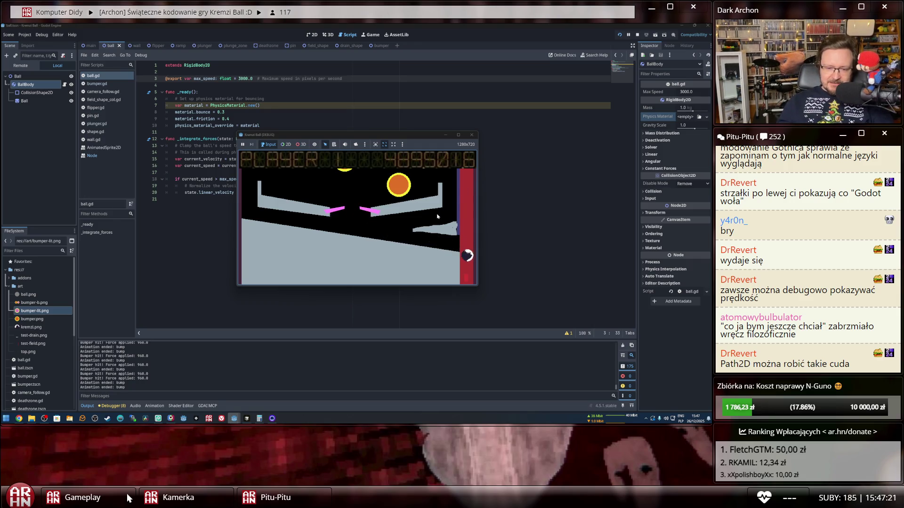
pyautogui.press('space')
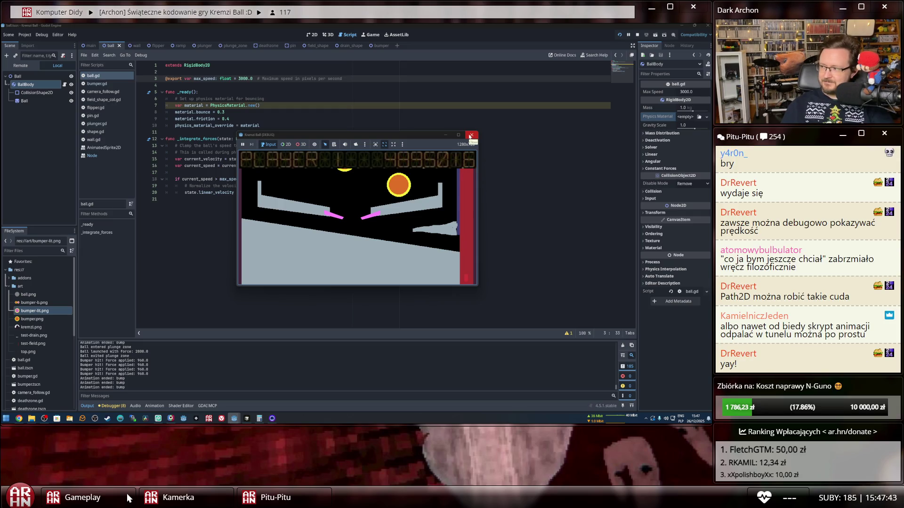
pyautogui.click(470, 136)
# In the main scene's 2D view, move all twelve pins into the playfield and save
pyautogui.click(89, 46)
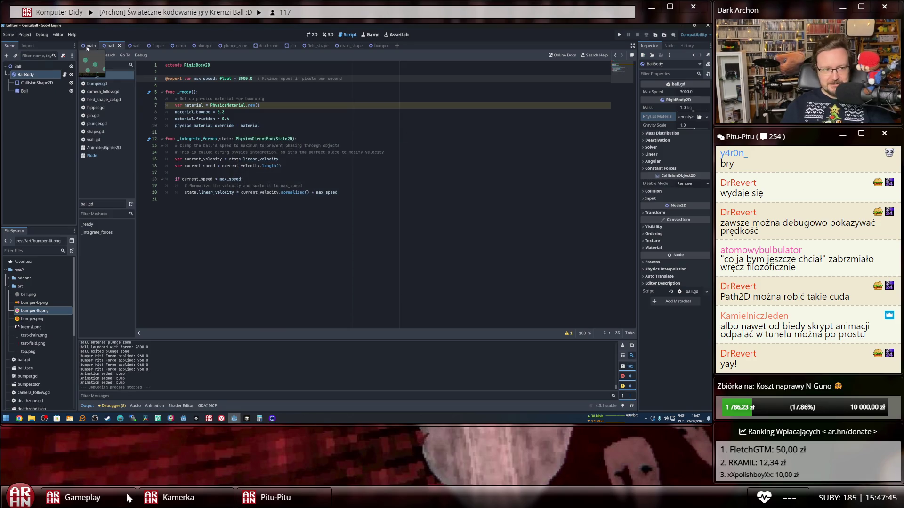
pyautogui.click(312, 35)
pyautogui.moveTo(114, 106); pyautogui.dragTo(281, 221)
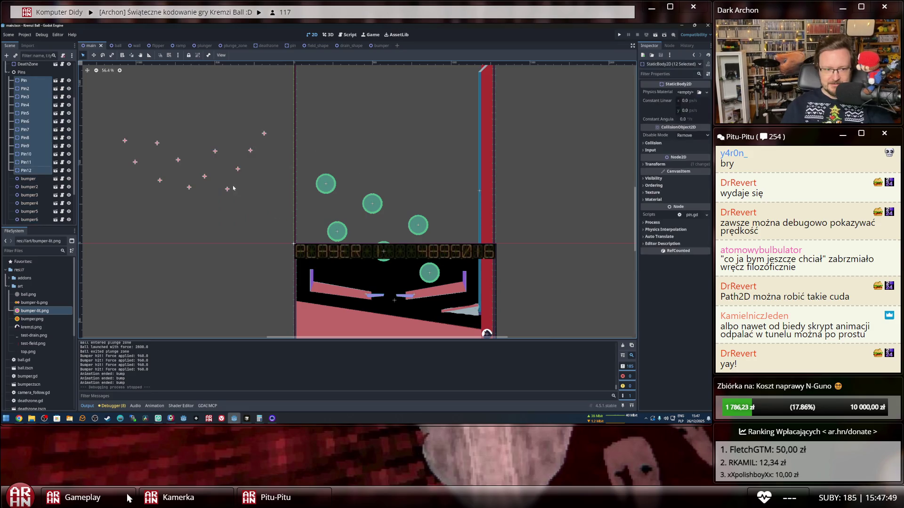
pyautogui.moveTo(227, 188)
pyautogui.mouseDown()
pyautogui.moveTo(418, 155)
pyautogui.moveTo(420, 131)
pyautogui.mouseUp()
pyautogui.click(569, 151)
pyautogui.moveTo(569, 152)
pyautogui.mouseDown()
pyautogui.moveTo(533, 200)
pyautogui.moveTo(520, 253)
pyautogui.mouseUp()
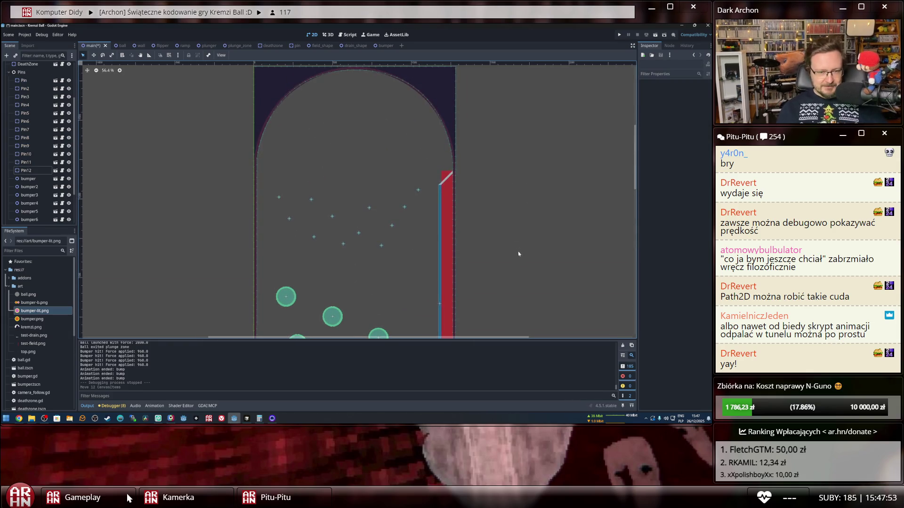
pyautogui.scroll(-2, 495, 169)
pyautogui.scroll(-5, 499, 161)
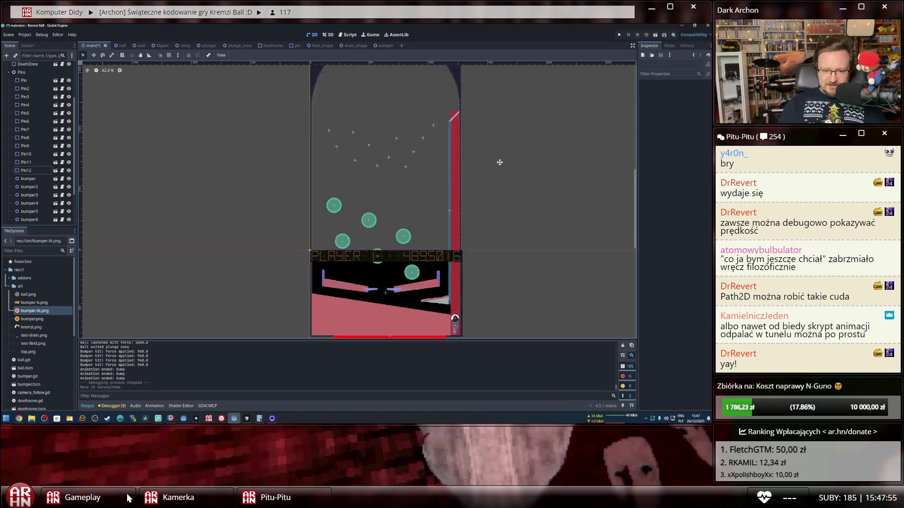
pyautogui.scroll(2, 508, 221)
pyautogui.hotkey('ctrl', 's')
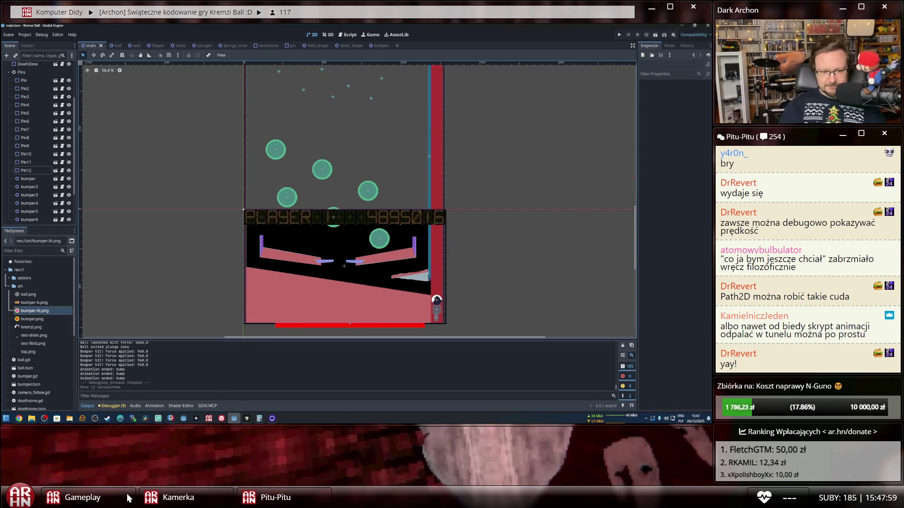
# Select the PLAYER score bar sprite, then bring Photopea to the front
pyautogui.click(267, 218)
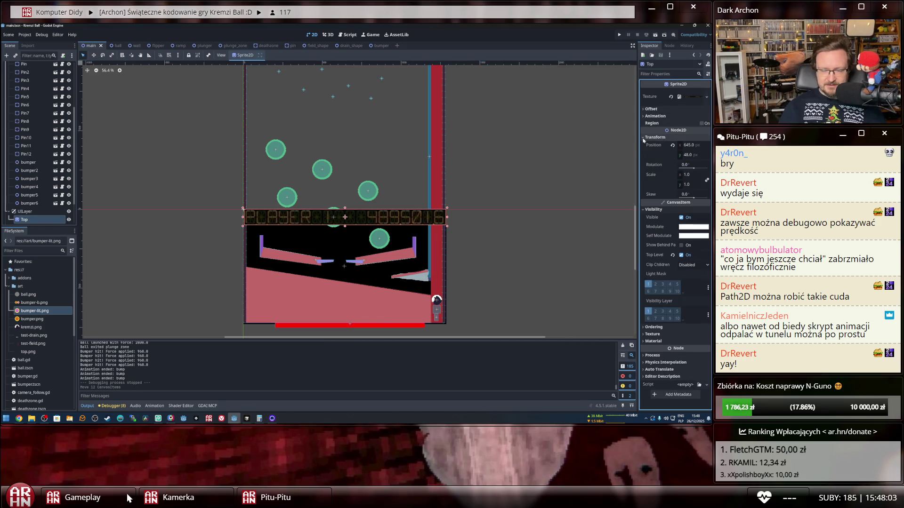
pyautogui.click(245, 418)
pyautogui.click(246, 419)
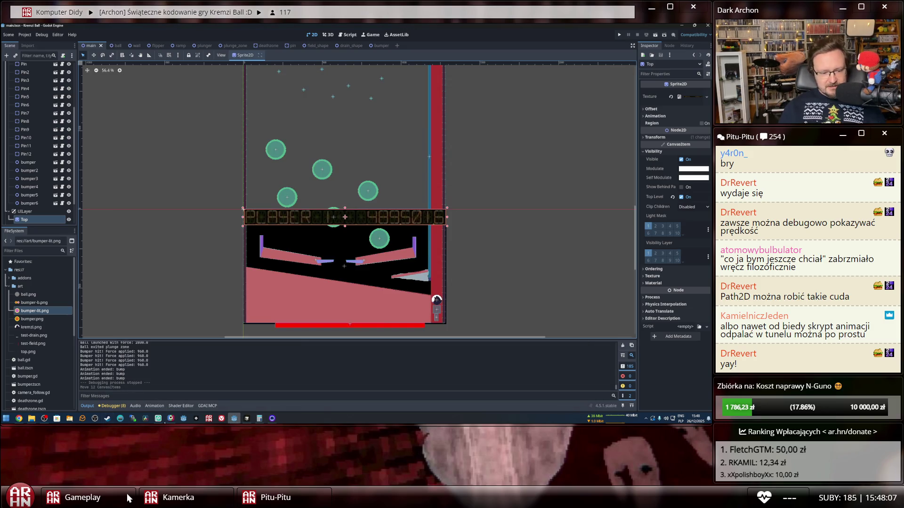
pyautogui.click(158, 419)
pyautogui.click(5, 34)
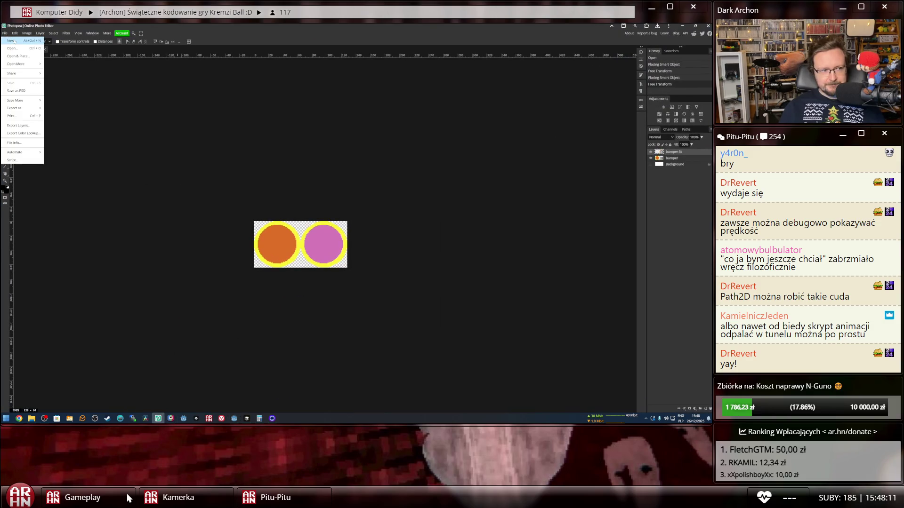
# Create a new 640 × 24 px image and select all of it with the rectangular marquee
pyautogui.click(10, 39)
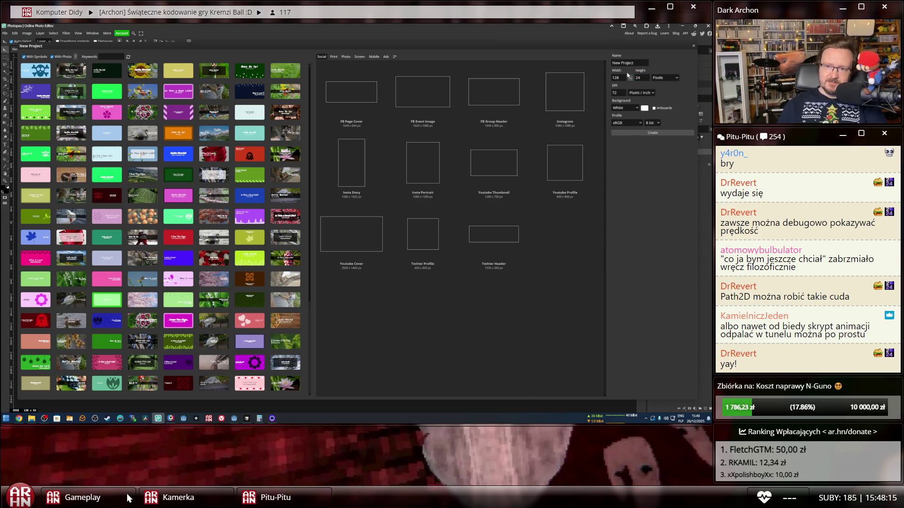
pyautogui.write('0')
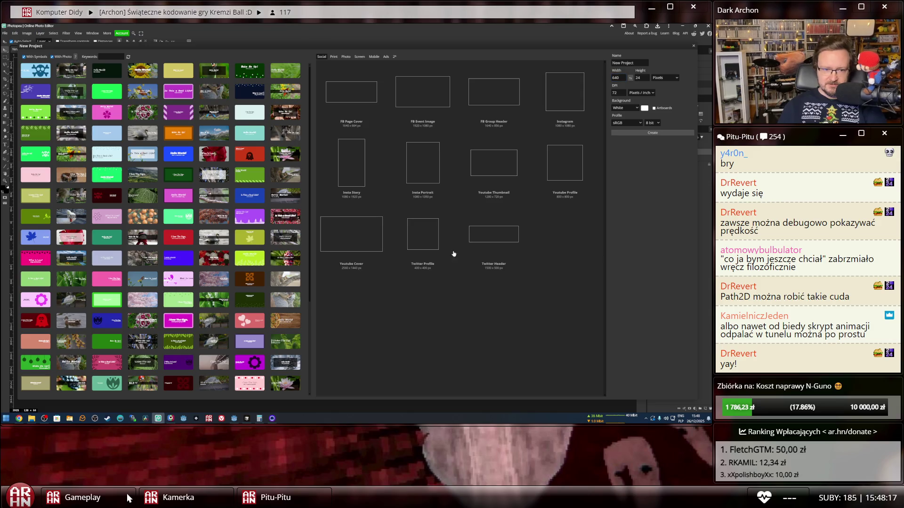
pyautogui.click(645, 133)
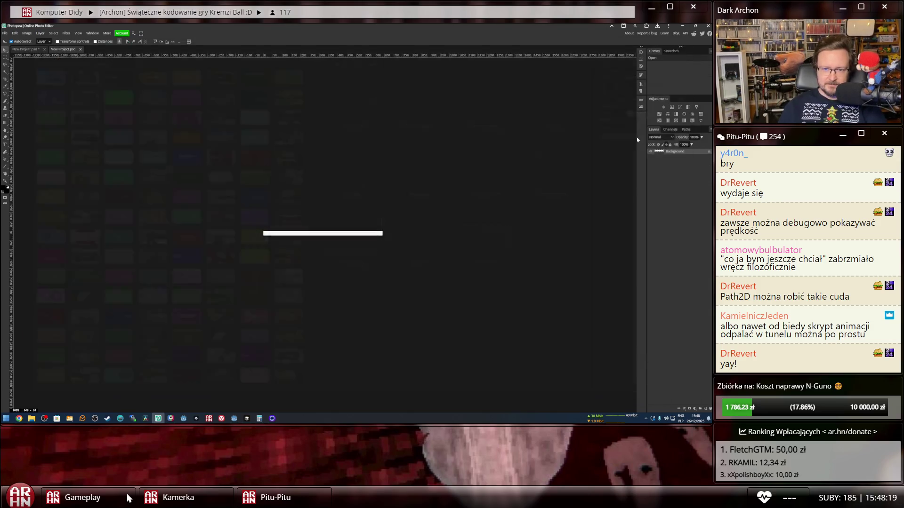
pyautogui.scroll(1, 480, 171)
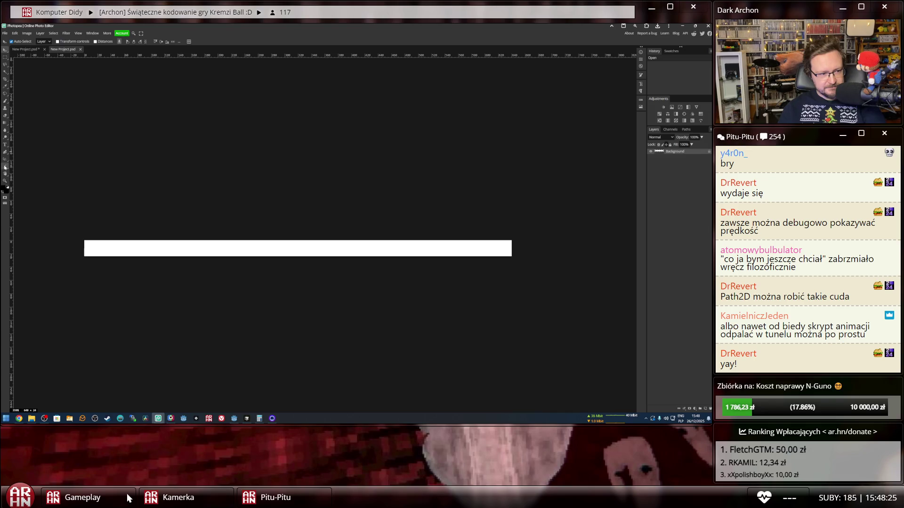
pyautogui.click(5, 56)
pyautogui.click(75, 226)
pyautogui.hotkey('ctrl', 'a')
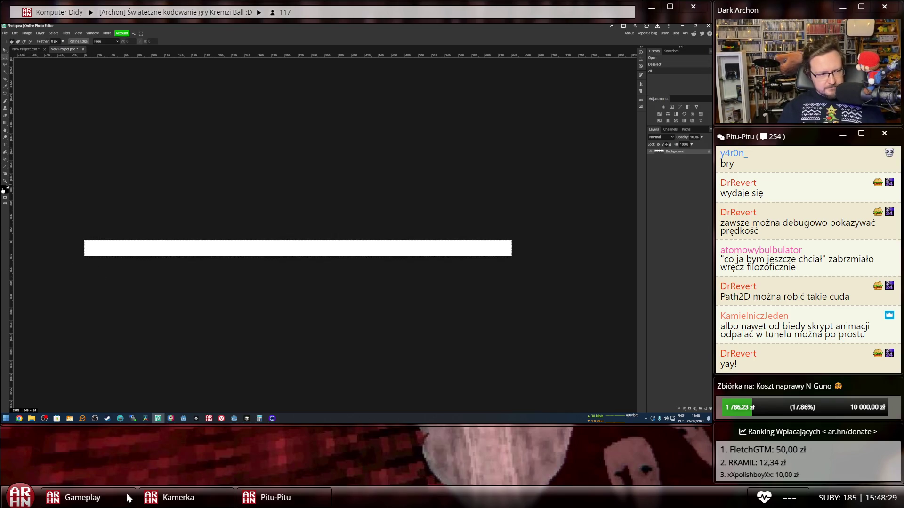
pyautogui.click(4, 189)
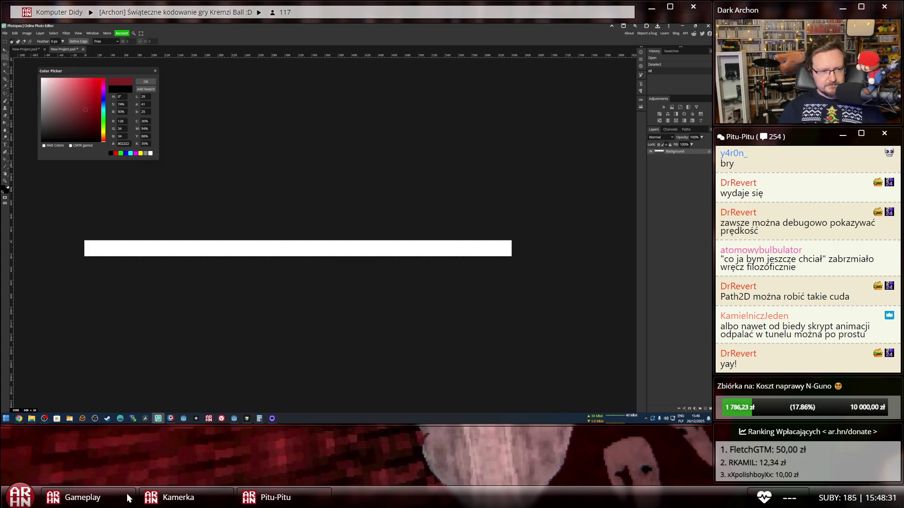
# Pick a dark red foreground colour and paint-bucket fill the whole bar with it
pyautogui.click(147, 82)
pyautogui.click(4, 190)
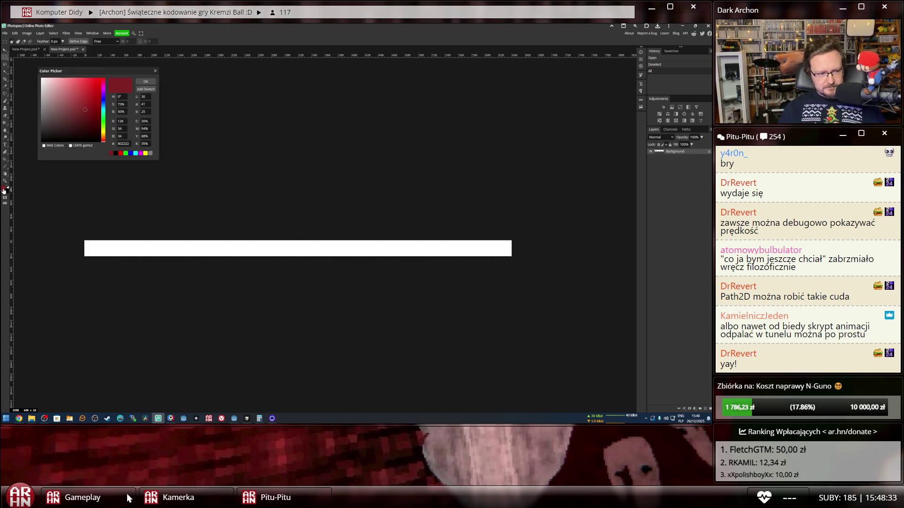
pyautogui.moveTo(86, 112); pyautogui.dragTo(88, 124)
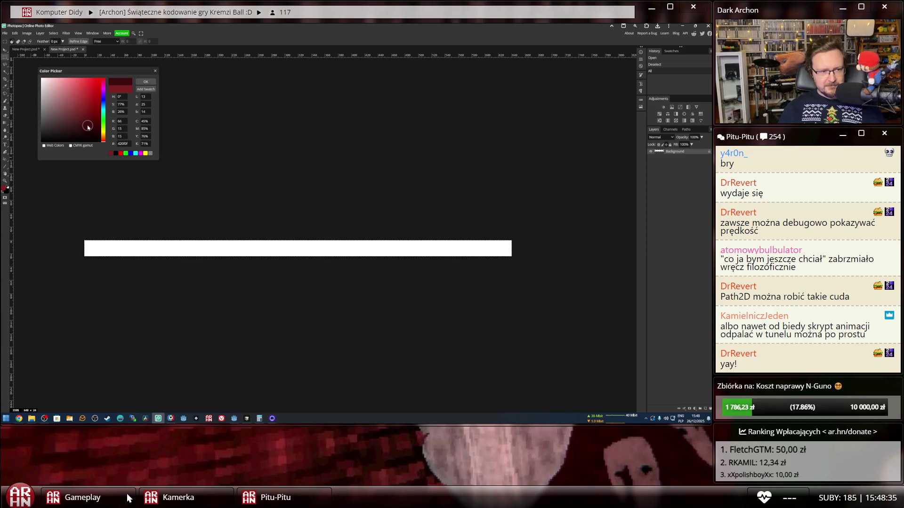
pyautogui.click(145, 82)
pyautogui.rightClick(6, 123)
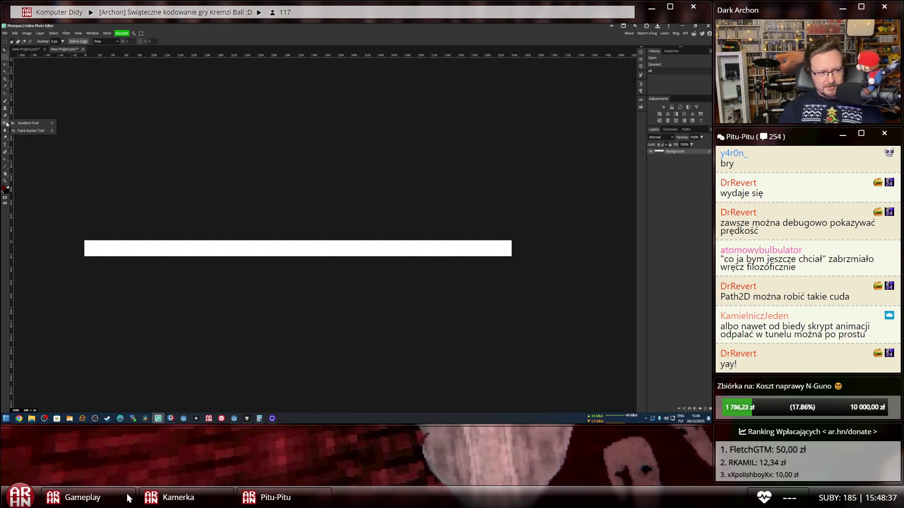
pyautogui.click(38, 133)
pyautogui.click(244, 251)
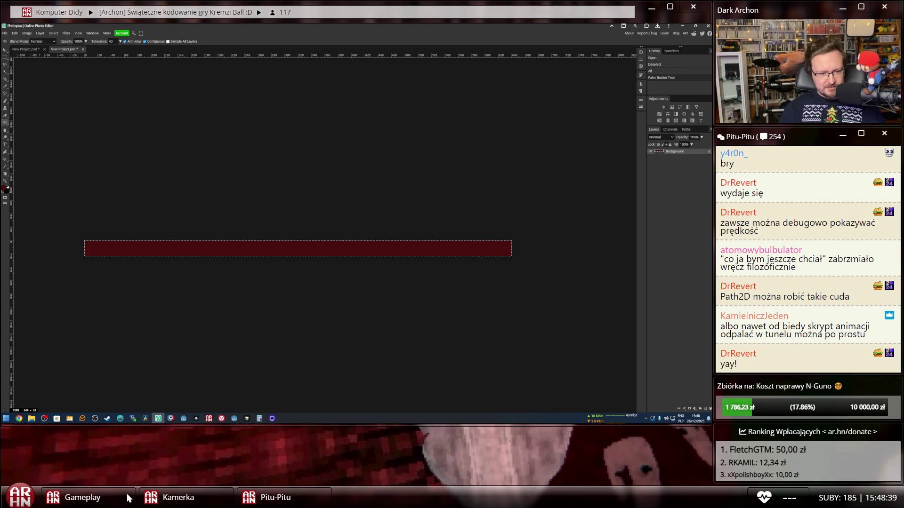
pyautogui.press('m')
pyautogui.click(258, 187)
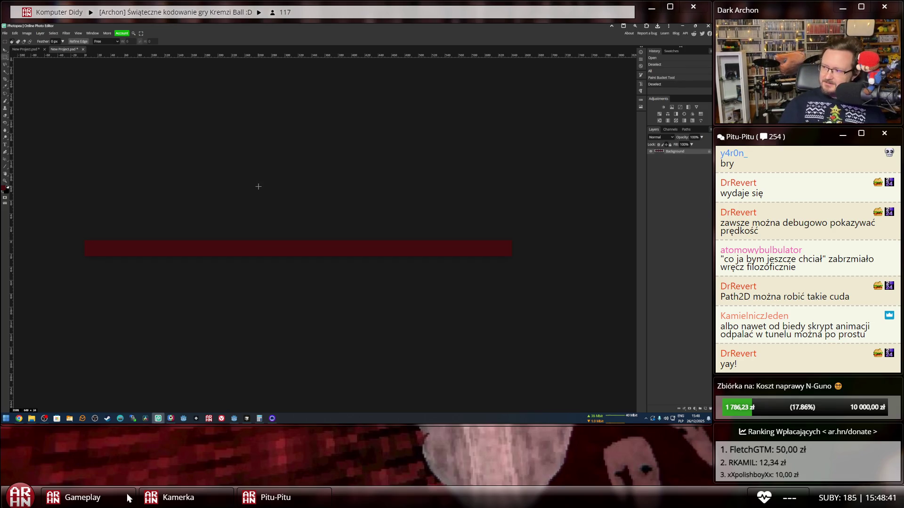
# Try typing 'SCORE' on the bar, then delete it and discard the text layer
pyautogui.click(4, 144)
pyautogui.click(92, 248)
pyautogui.write('SCORE:')
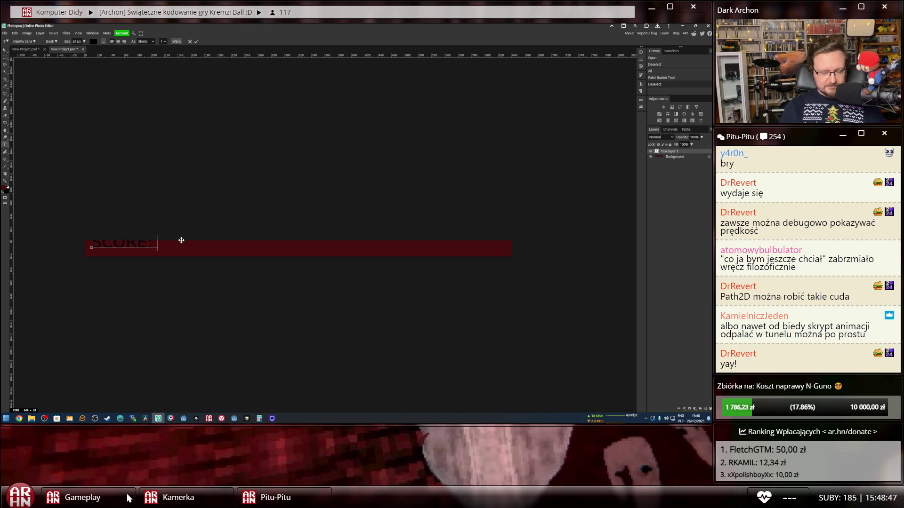
pyautogui.hotkey('ctrl', 'a')
pyautogui.press('BackSpace')
pyautogui.press('Escape')
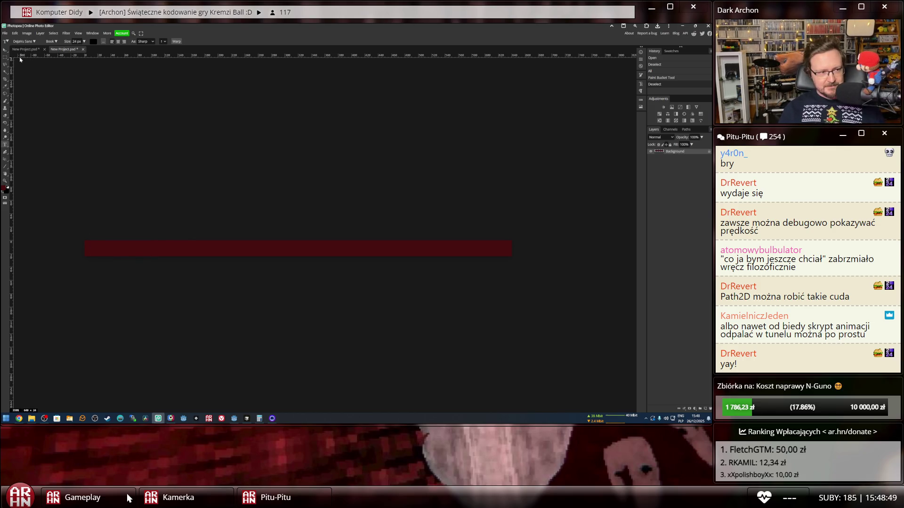
pyautogui.click(4, 53)
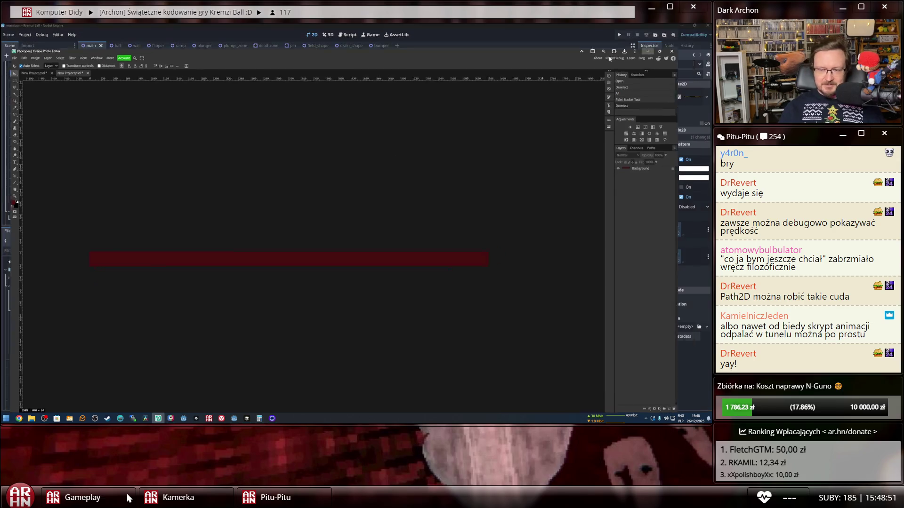
# Back in Godot, collapse the pins list and start adding a child node to UILayer
pyautogui.hotkey('alt', 'Tab')
pyautogui.click(494, 237)
pyautogui.click(8, 132)
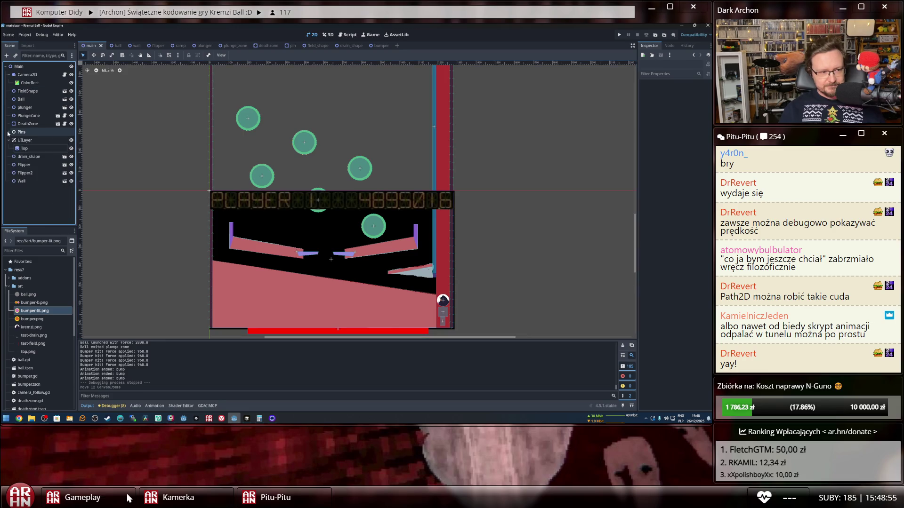
pyautogui.rightClick(19, 141)
pyautogui.click(45, 146)
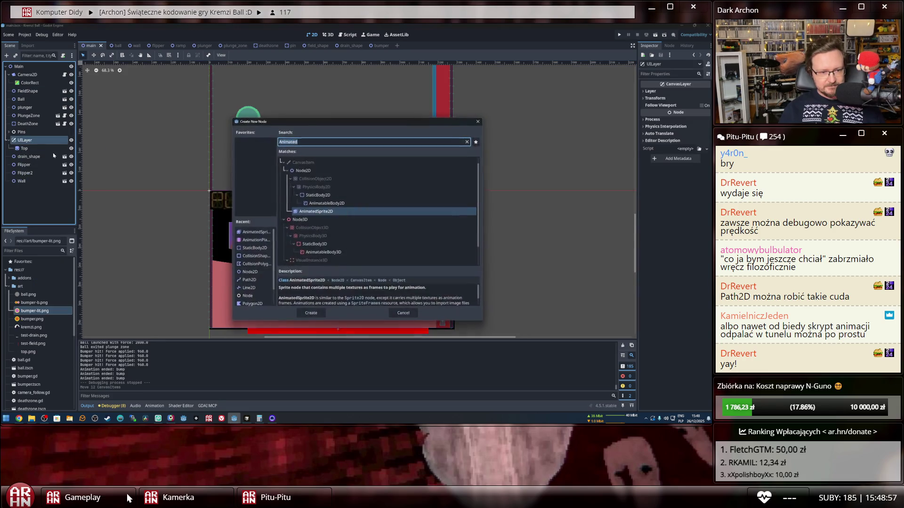
# Search node types for 'rec' and create a ColorRect under UILayer
pyautogui.press('BackSpace')
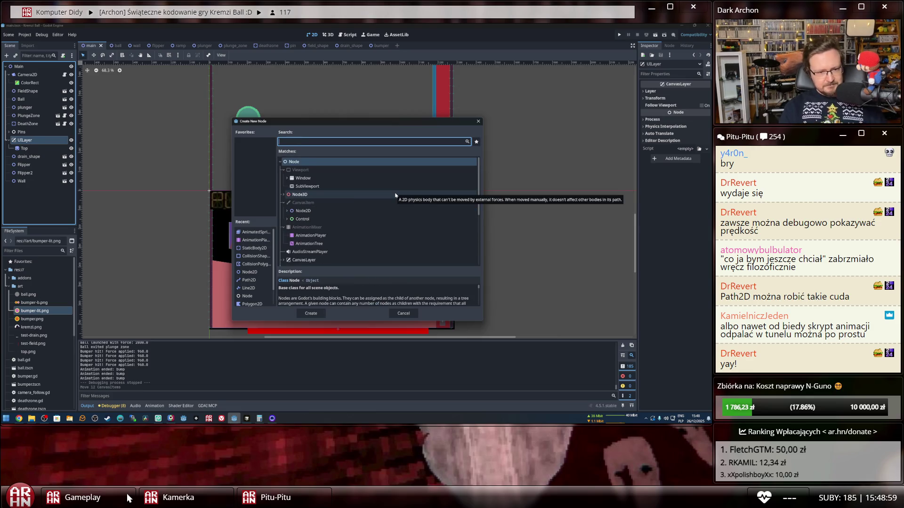
pyautogui.scroll(-2, 395, 196)
pyautogui.scroll(-2, 286, 191)
pyautogui.click(288, 168)
pyautogui.scroll(-2, 343, 198)
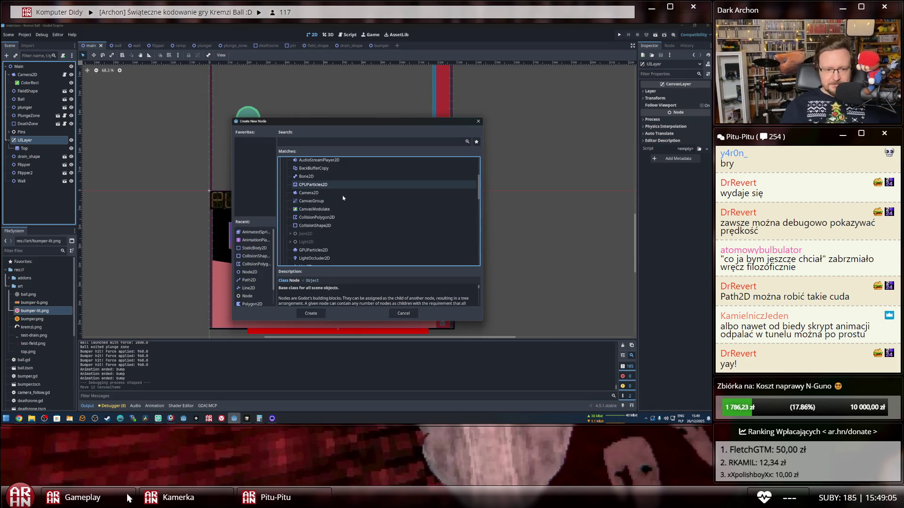
pyautogui.scroll(-6, 344, 198)
pyautogui.scroll(6, 330, 216)
pyautogui.scroll(2, 328, 222)
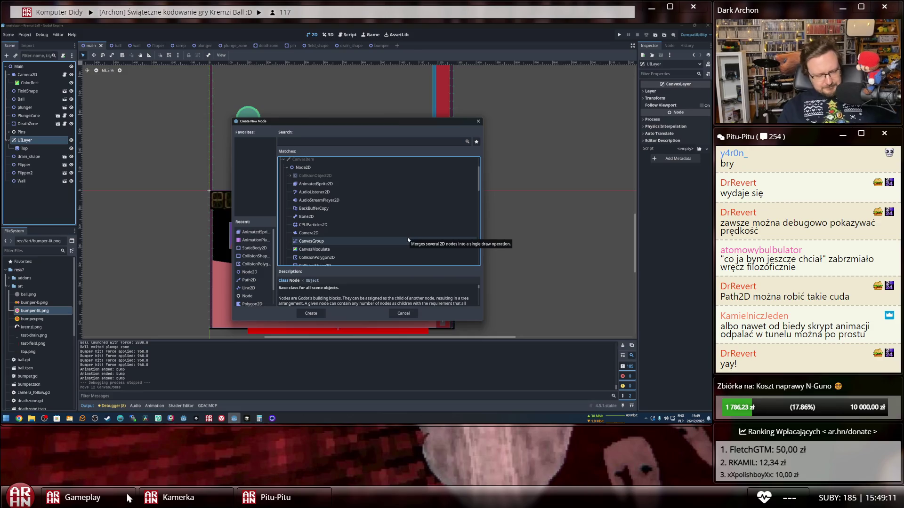
pyautogui.press('pagedown')
pyautogui.press('pagedown')
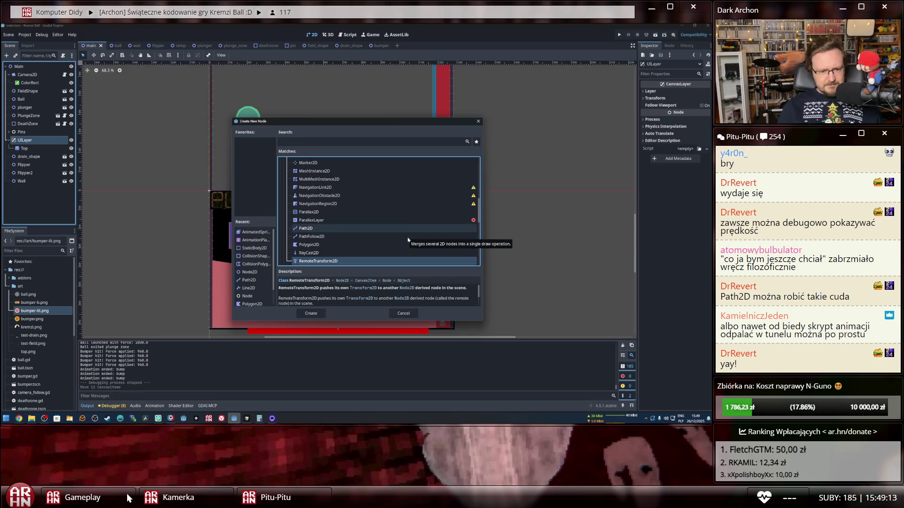
pyautogui.write('rect')
pyautogui.scroll(5, 387, 196)
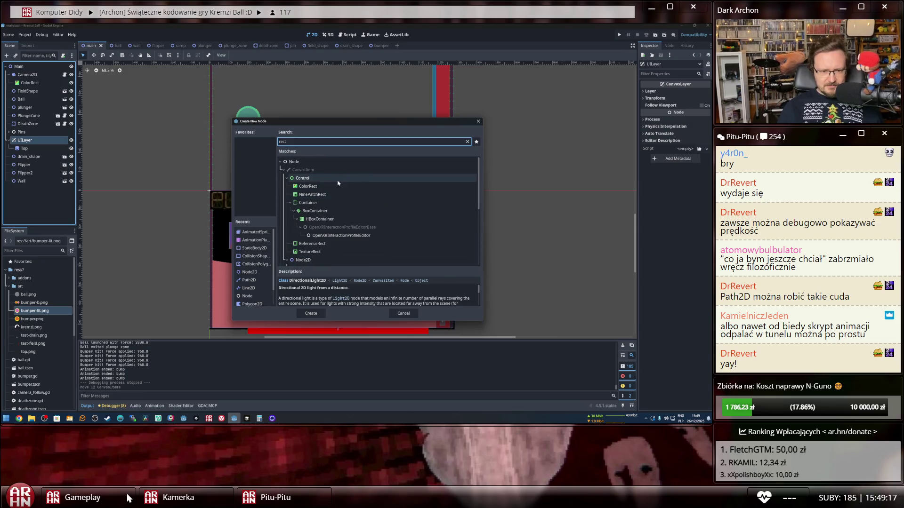
pyautogui.click(320, 186)
pyautogui.click(305, 315)
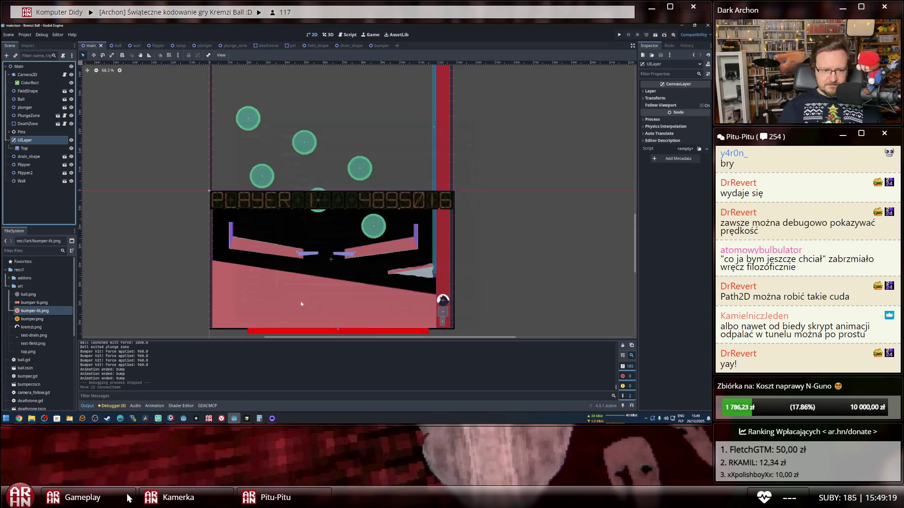
# Stretch the ColorRect into a wide bar over the score area and colour it dark red
pyautogui.moveTo(217, 200); pyautogui.dragTo(455, 205)
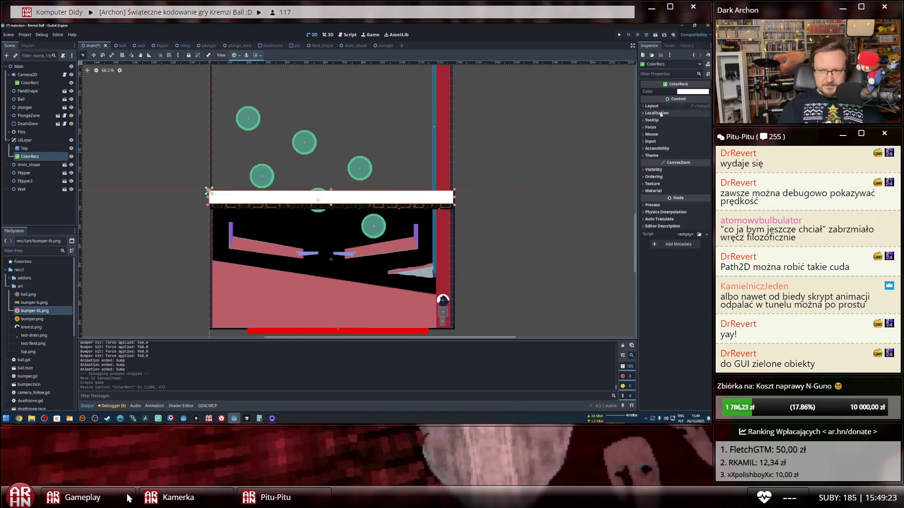
pyautogui.click(691, 93)
pyautogui.click(691, 93)
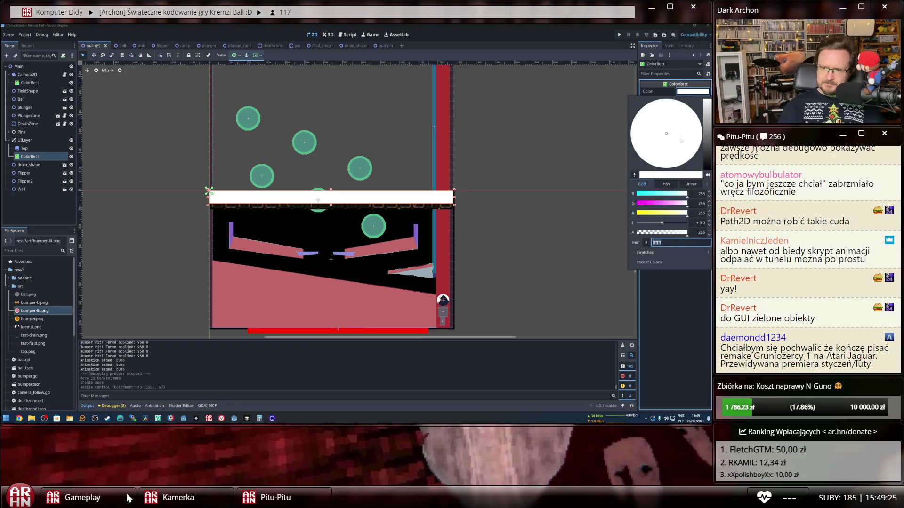
pyautogui.write('0000')
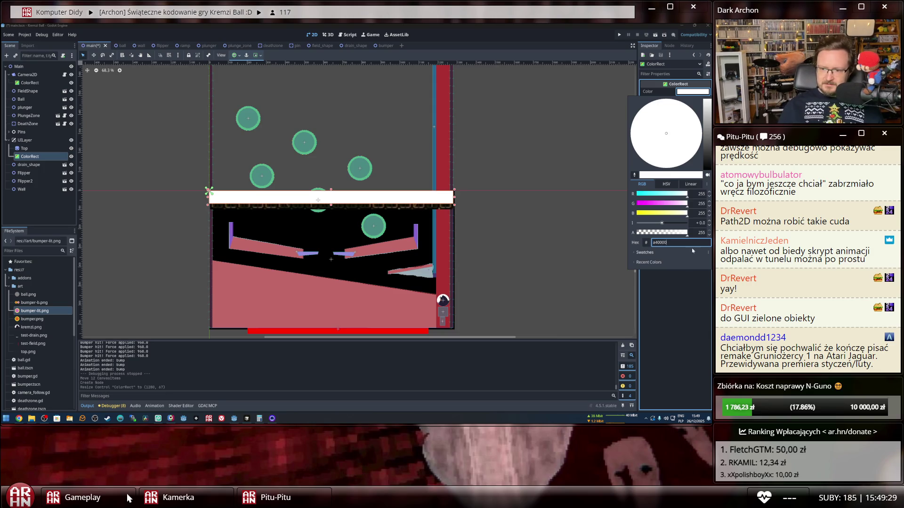
pyautogui.press('Return')
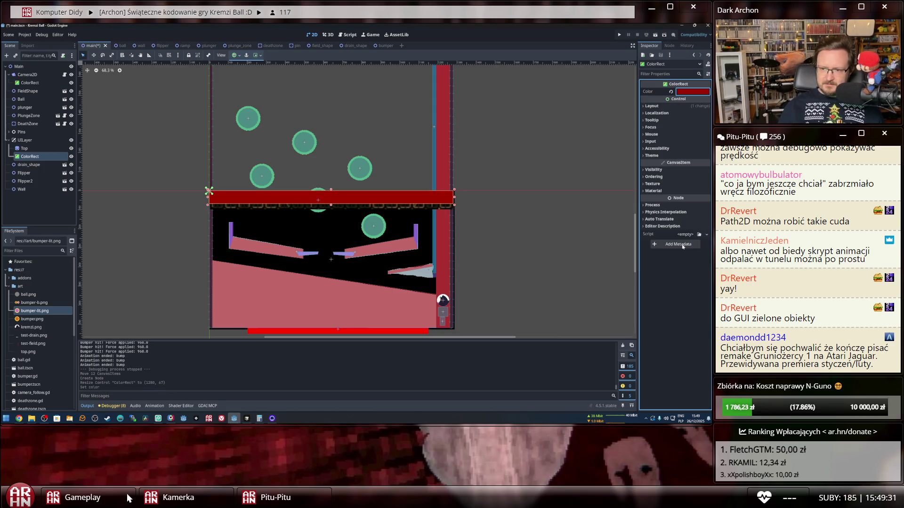
pyautogui.click(502, 189)
pyautogui.scroll(2, 463, 189)
# Delete the old Top sprite so only the red bar remains
pyautogui.click(442, 207)
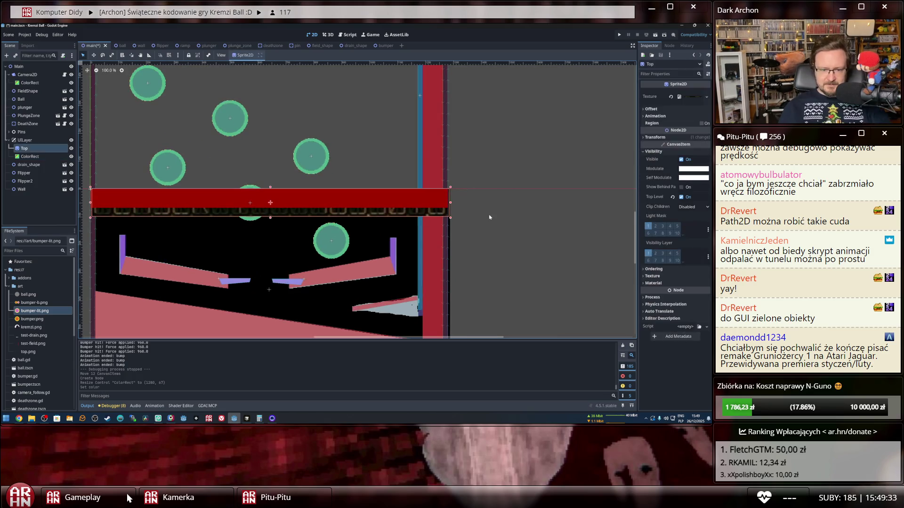
pyautogui.rightClick(320, 204)
pyautogui.press('Delete')
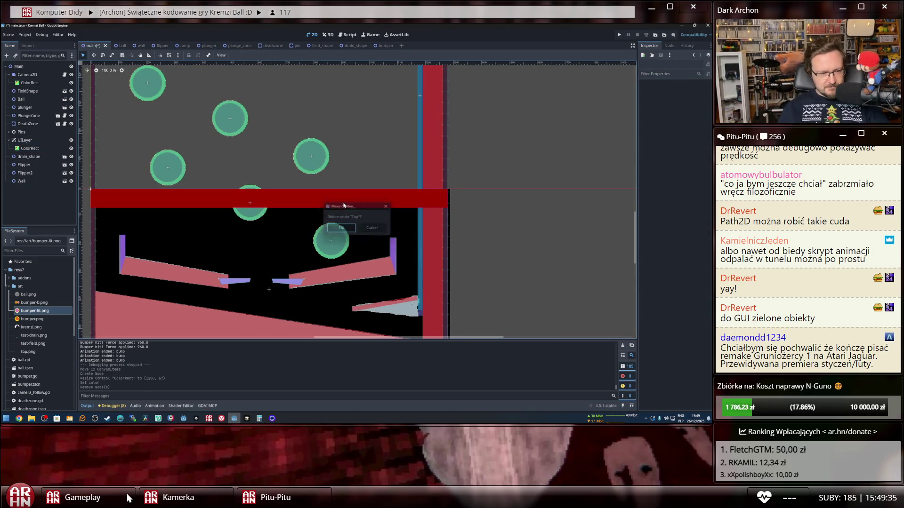
pyautogui.scroll(5, 458, 203)
pyautogui.click(461, 194)
pyautogui.scroll(-6, 472, 219)
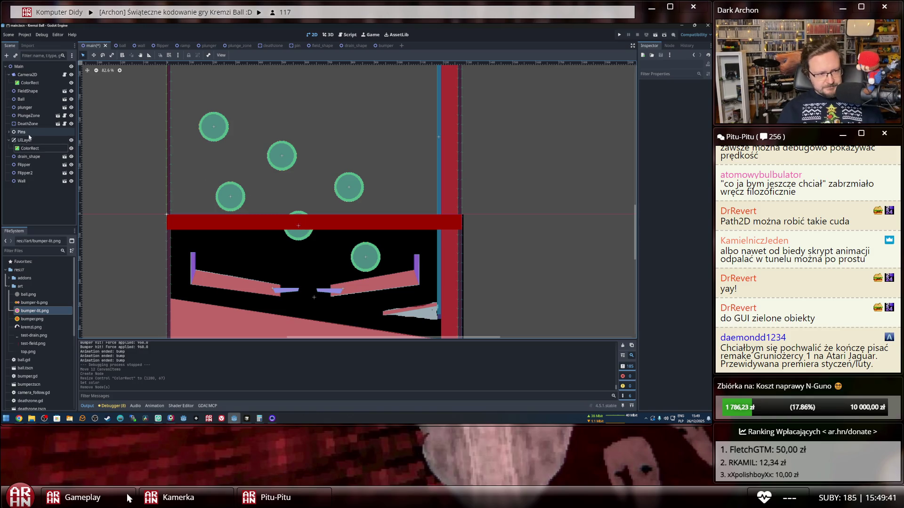
# Save, add a Control node under UILayer, and reparent the ColorRect into it
pyautogui.hotkey('ctrl', 's')
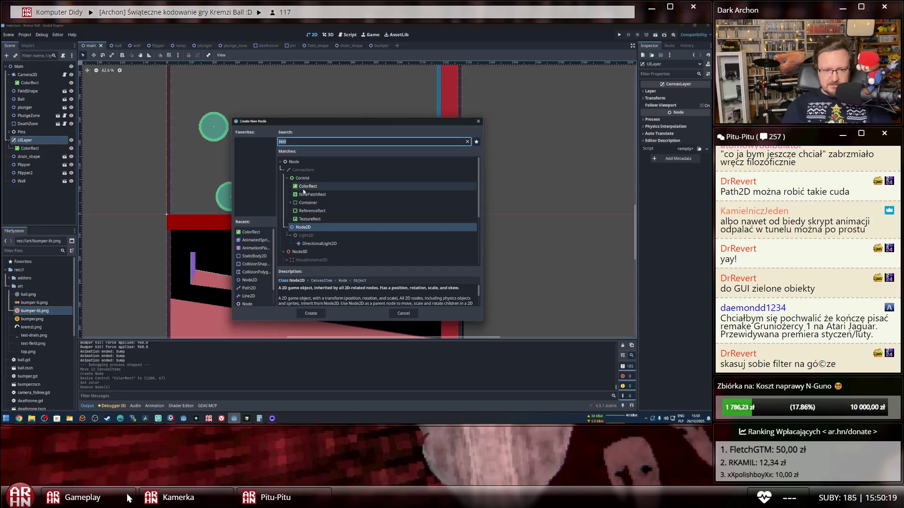
pyautogui.press('BackSpace')
pyautogui.press('BackSpace')
pyautogui.press('BackSpace')
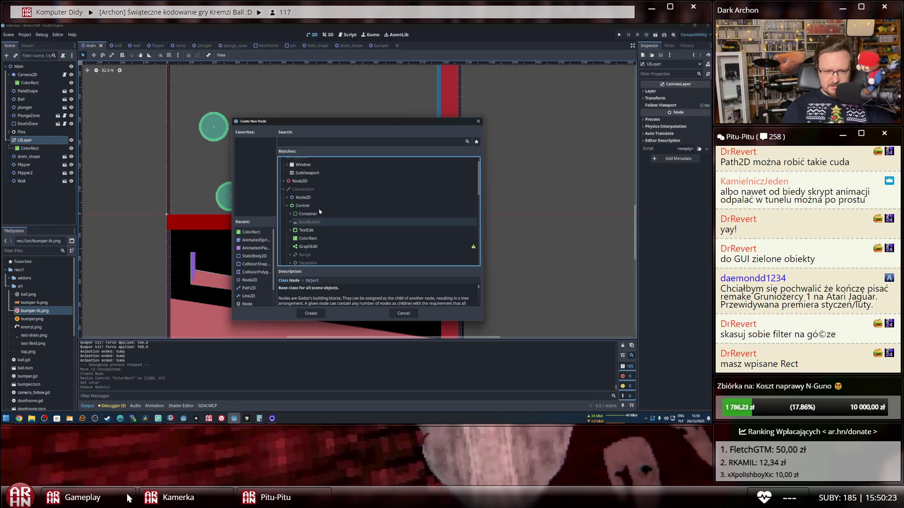
pyautogui.press('Escape')
pyautogui.press('Return')
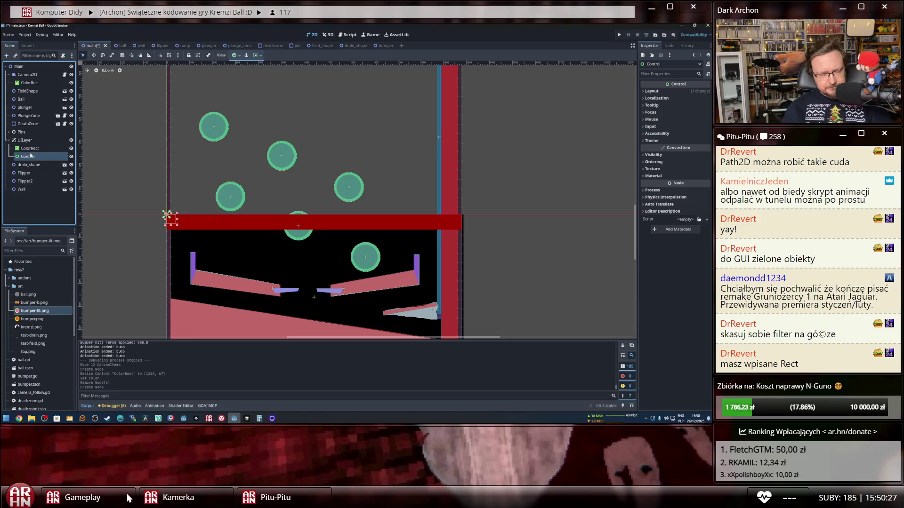
pyautogui.moveTo(27, 148); pyautogui.dragTo(33, 156)
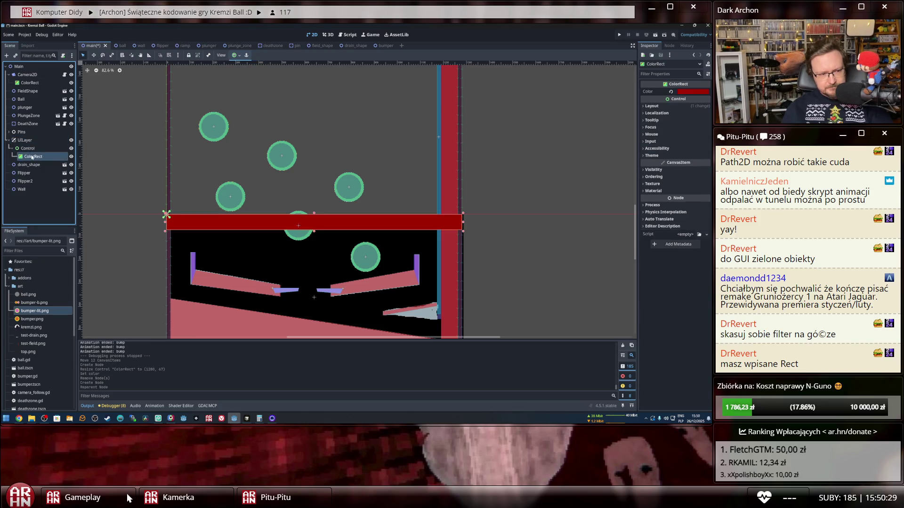
pyautogui.click(26, 149)
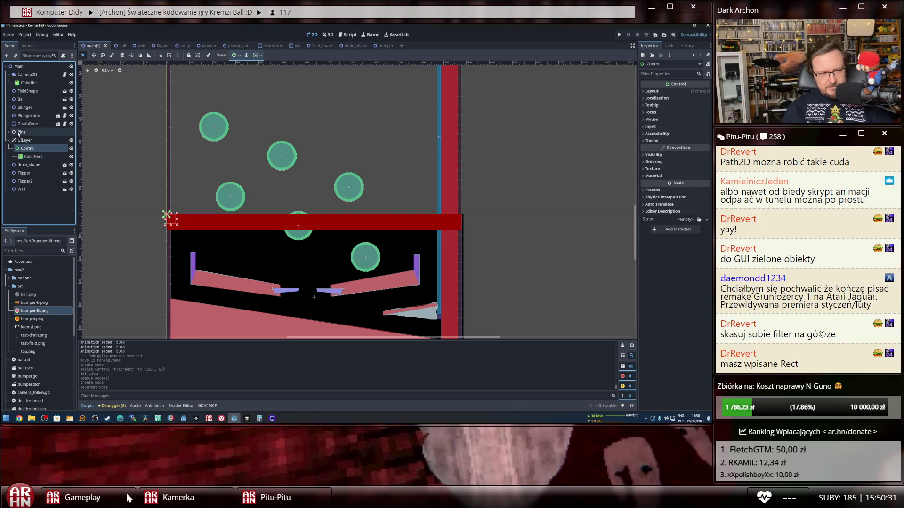
# Add a Label under the Control node and rename it score_txt
pyautogui.rightClick(28, 148)
pyautogui.click(97, 161)
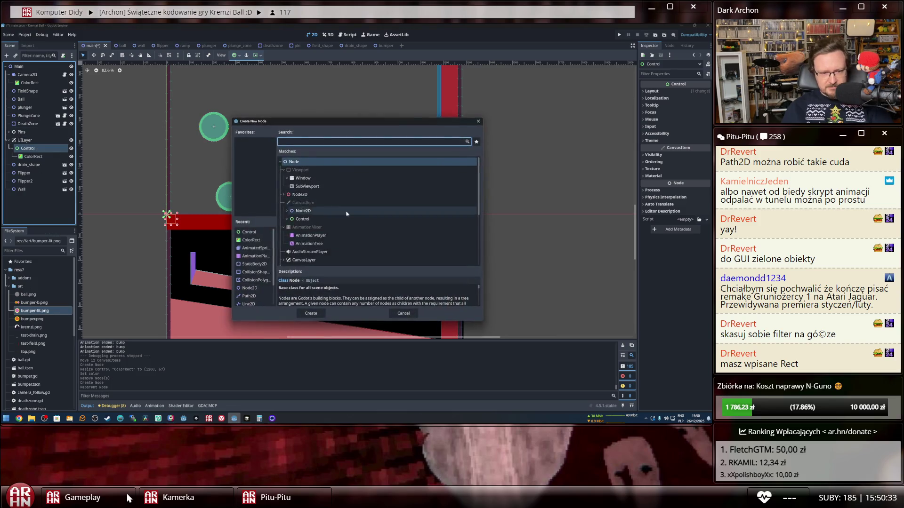
pyautogui.click(287, 218)
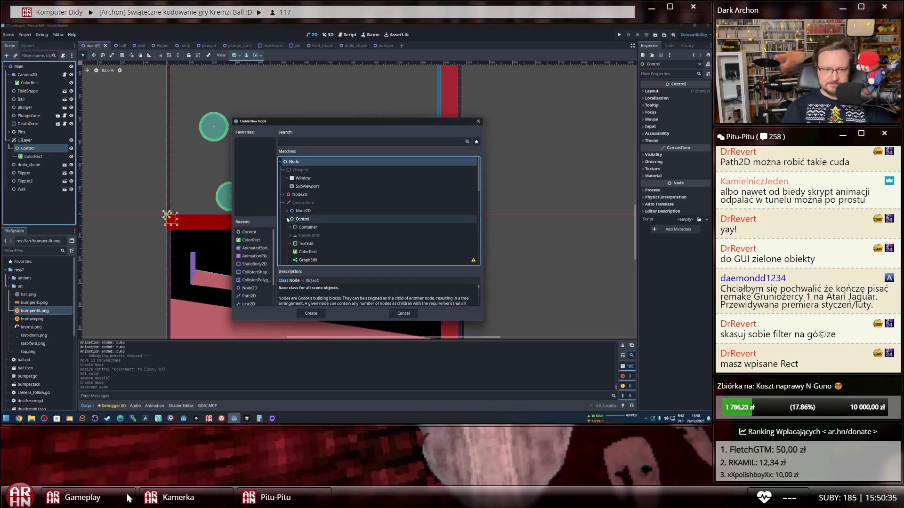
pyautogui.scroll(-3, 338, 211)
pyautogui.doubleClick(310, 212)
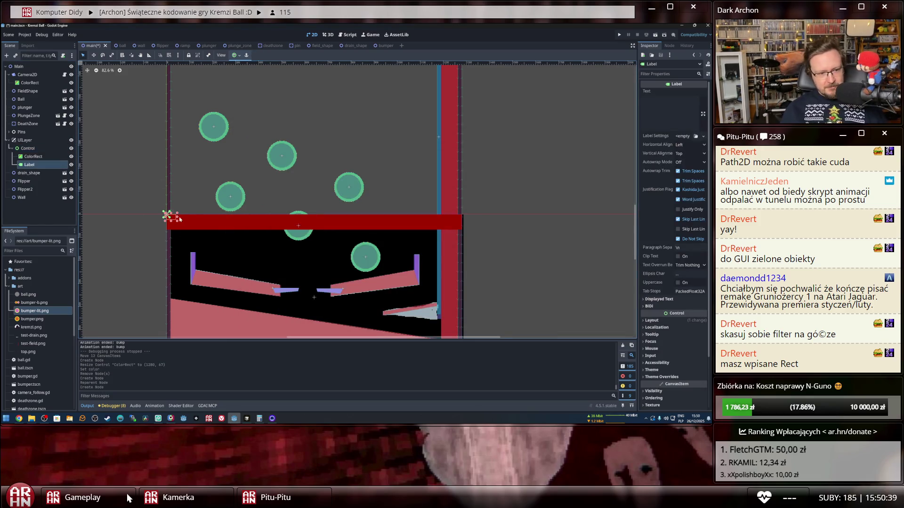
pyautogui.doubleClick(33, 166)
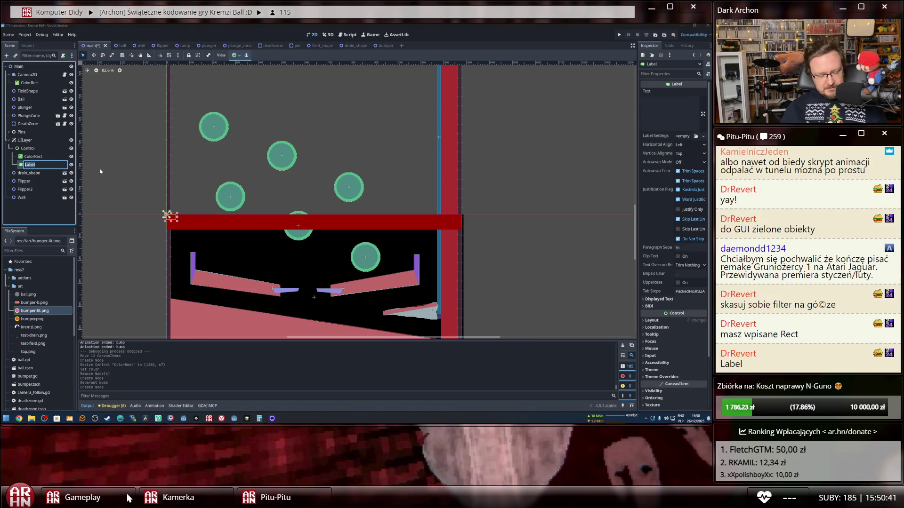
pyautogui.write('u')
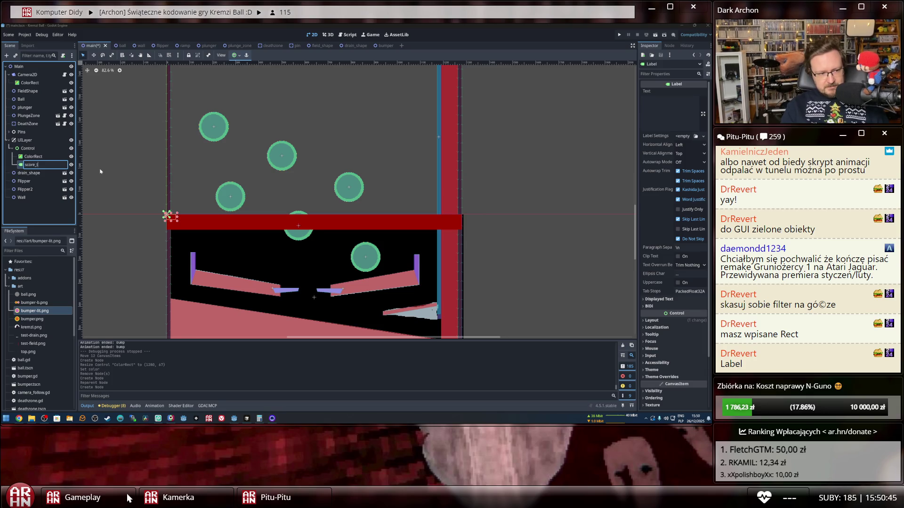
pyautogui.write('xt')
pyautogui.press('Return')
pyautogui.click(669, 113)
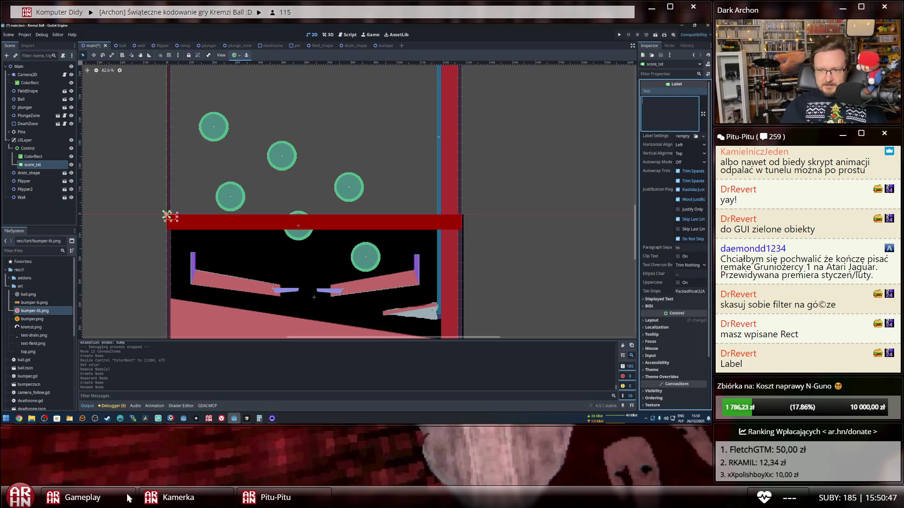
# Set the score_txt label text to 'PUNKTY:'
pyautogui.write('PU')
pyautogui.press('BackSpace')
pyautogui.press('BackSpace')
pyautogui.press('BackSpace')
pyautogui.write('KTY:')
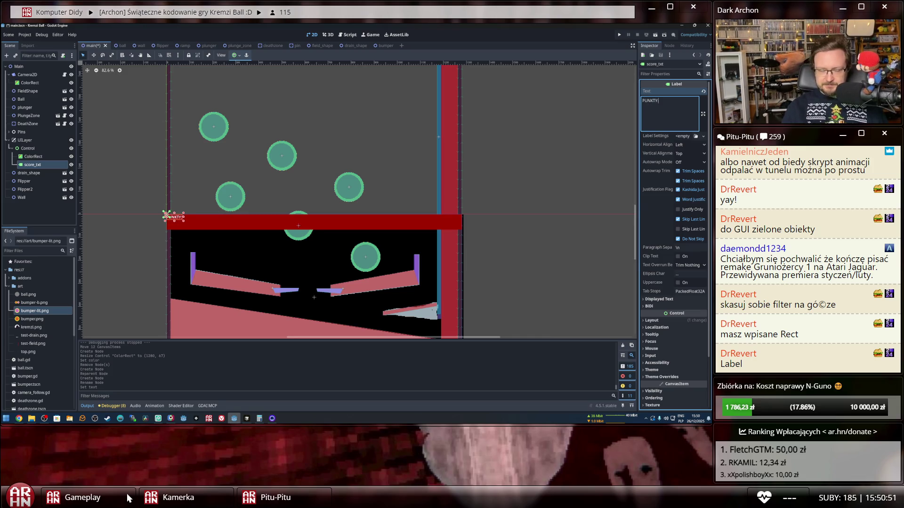
pyautogui.click(645, 320)
pyautogui.click(645, 321)
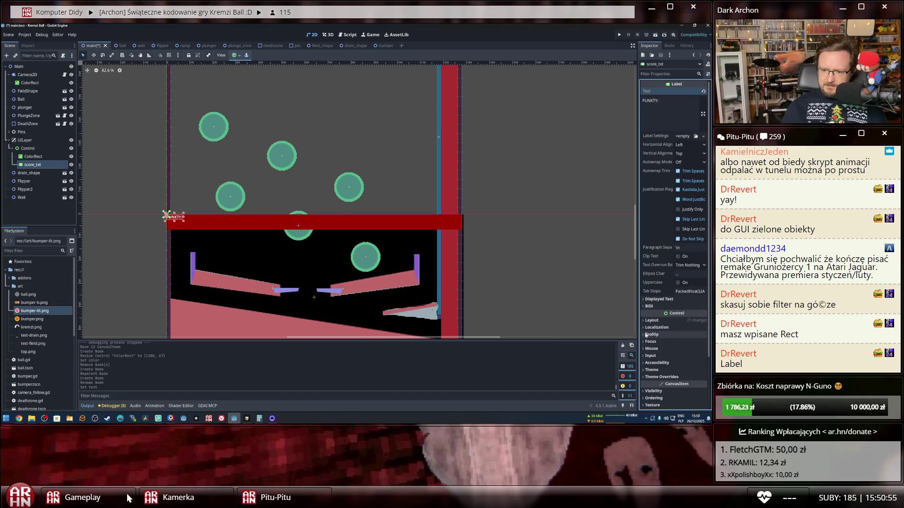
# Enable a font size theme override on the label and raise it to 44 px
pyautogui.click(643, 377)
pyautogui.scroll(-5, 643, 379)
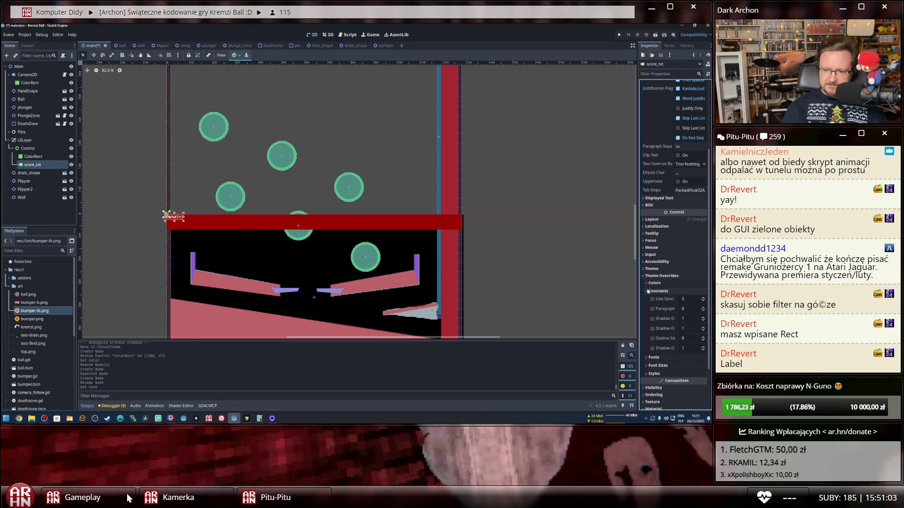
pyautogui.click(649, 307)
pyautogui.click(703, 314)
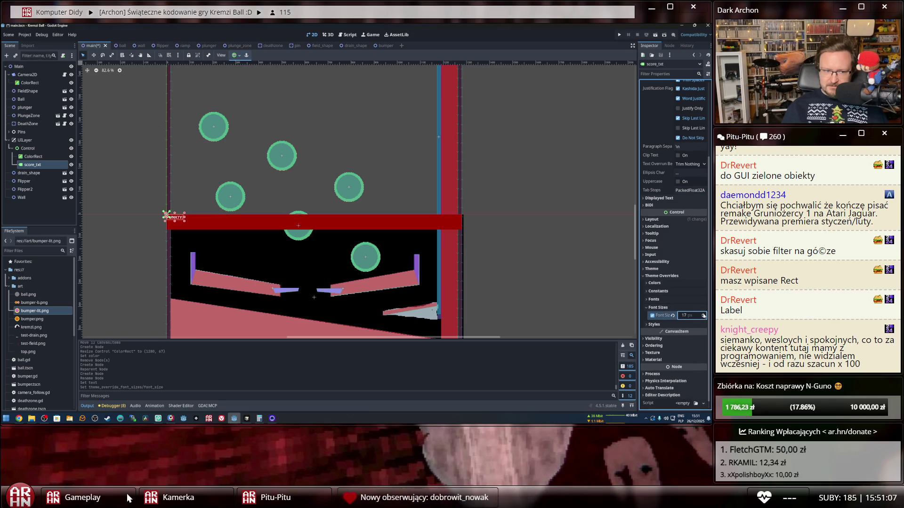
pyautogui.click(703, 314)
pyautogui.click(703, 314)
pyautogui.click(703, 315)
pyautogui.click(703, 314)
pyautogui.click(703, 315)
pyautogui.click(703, 314)
pyautogui.click(703, 314)
pyautogui.click(703, 314)
pyautogui.click(703, 314)
pyautogui.click(703, 314)
pyautogui.click(703, 315)
pyautogui.click(703, 315)
pyautogui.click(703, 314)
pyautogui.click(703, 314)
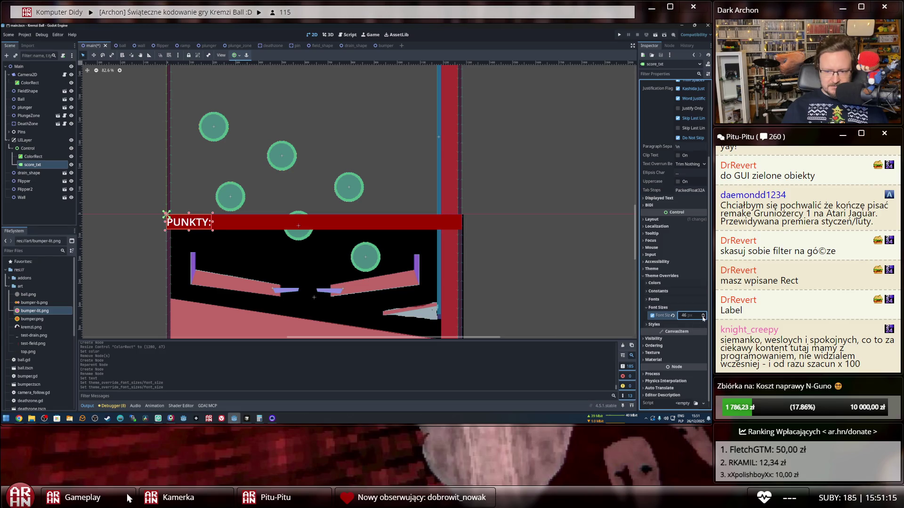
# Nudge the PUNKTY: label slightly right toward the bar's left edge
pyautogui.click(552, 244)
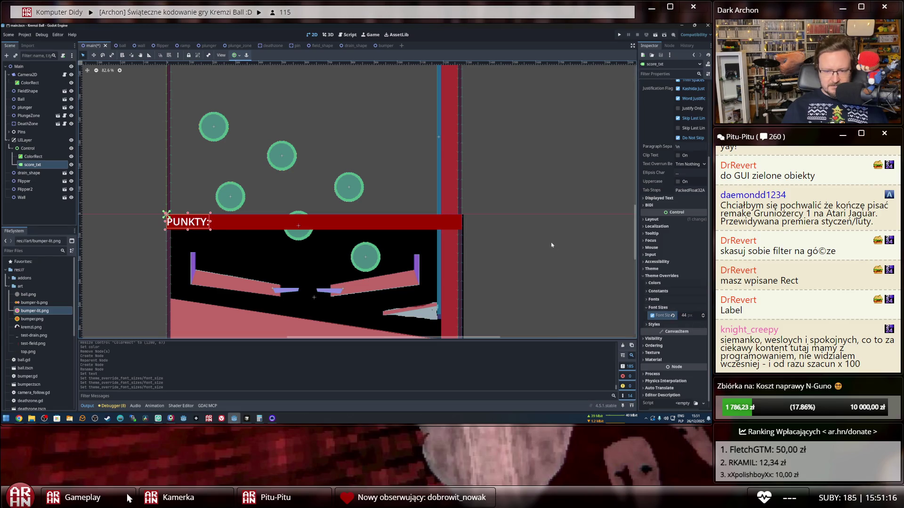
pyautogui.click(198, 226)
pyautogui.hotkey('shift', 'Right')
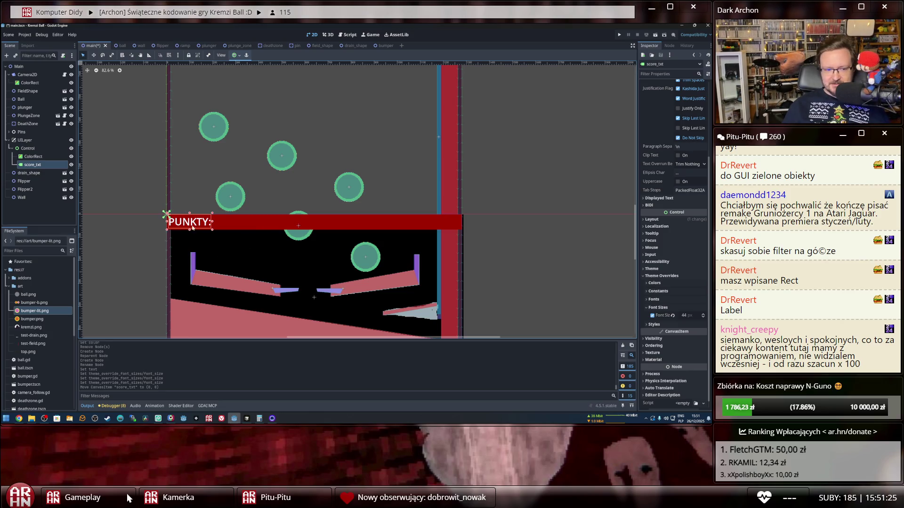
# Fine-tune the PUNKTY: label's position on the red bar, save the scene, and run the project
pyautogui.moveTo(194, 224); pyautogui.dragTo(196, 223)
pyautogui.hotkey('ctrl', 's')
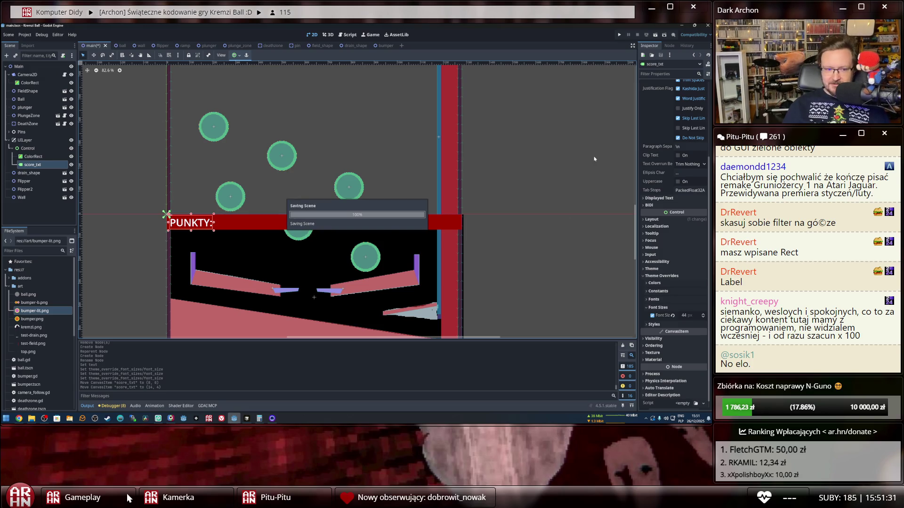
pyautogui.click(365, 205)
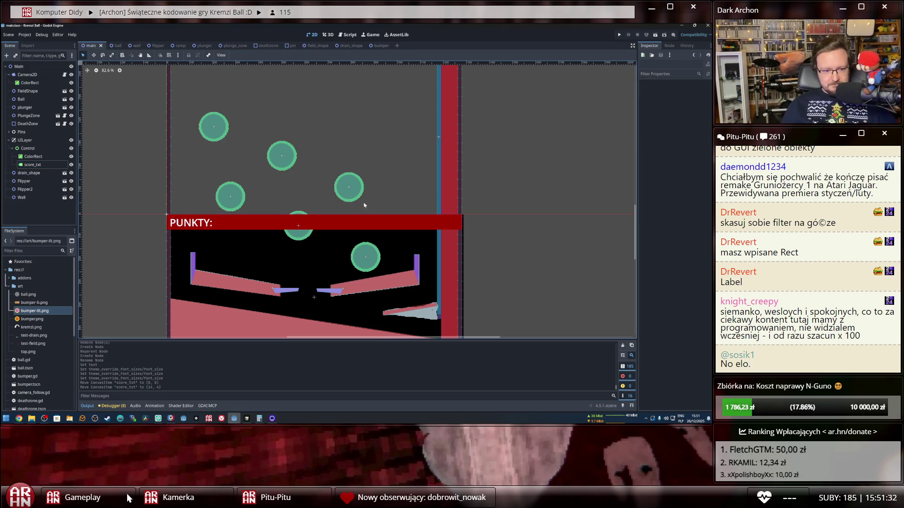
pyautogui.click(199, 223)
pyautogui.press('Up')
pyautogui.press('Up')
pyautogui.press('Up')
pyautogui.press('Down')
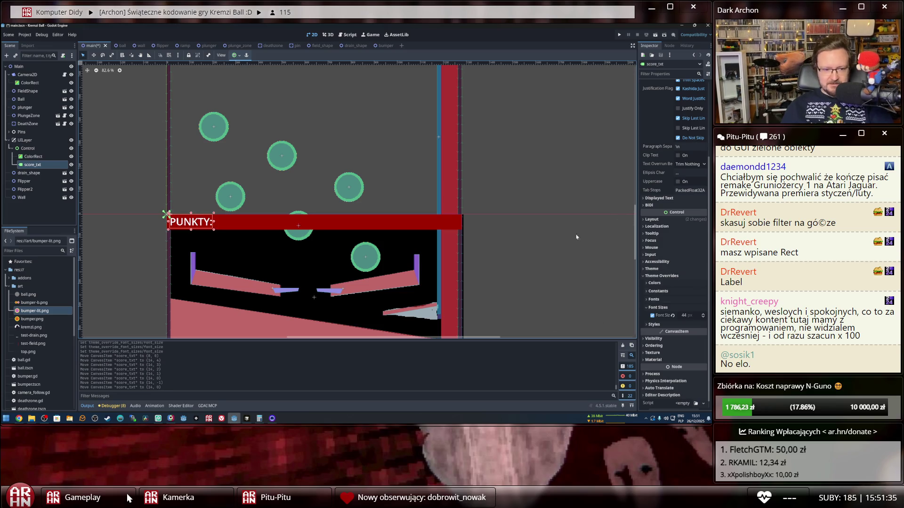
pyautogui.click(576, 237)
pyautogui.click(619, 35)
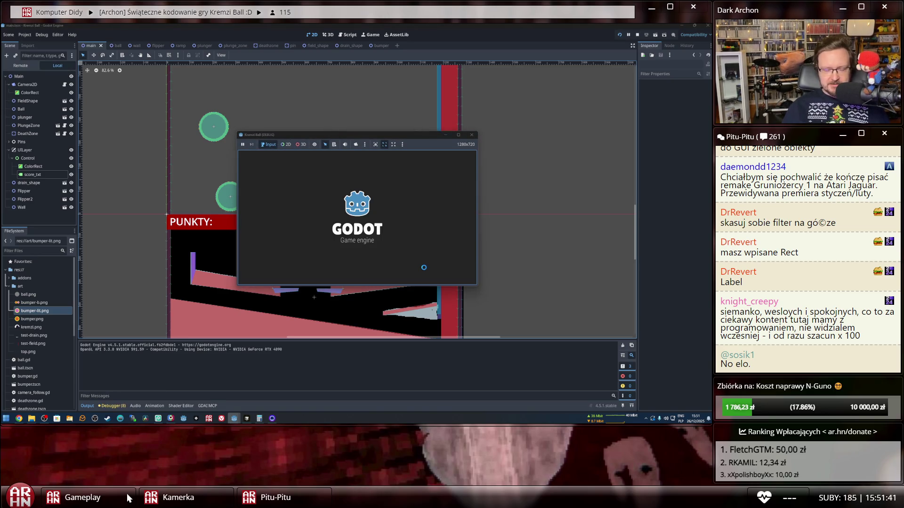
# Launch the ball to check the red PUNKTY: bar, then close the game window
pyautogui.press('space')
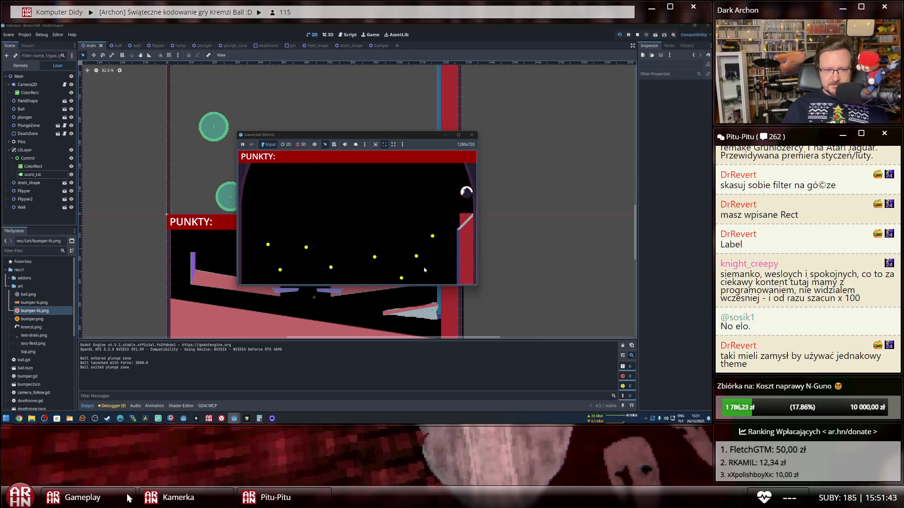
pyautogui.click(472, 135)
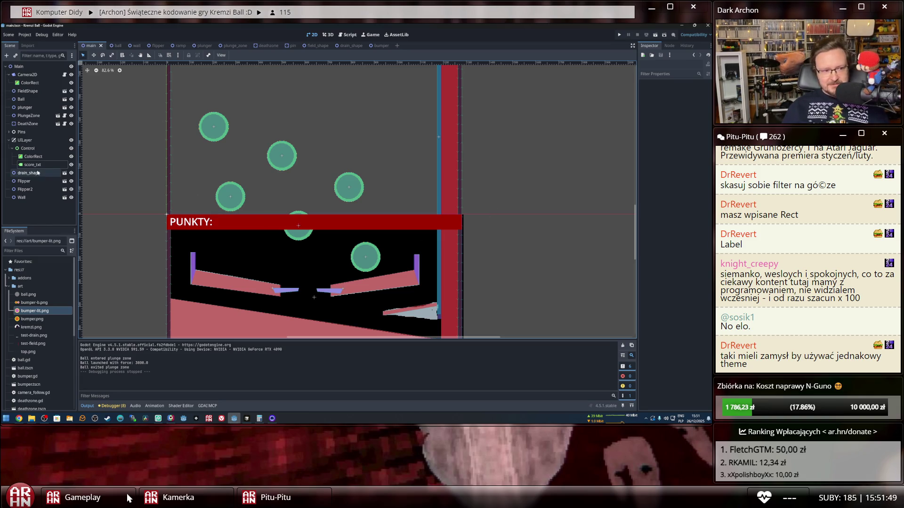
# Add another Label under the Control node, next to score_txt, and name it score
pyautogui.rightClick(28, 151)
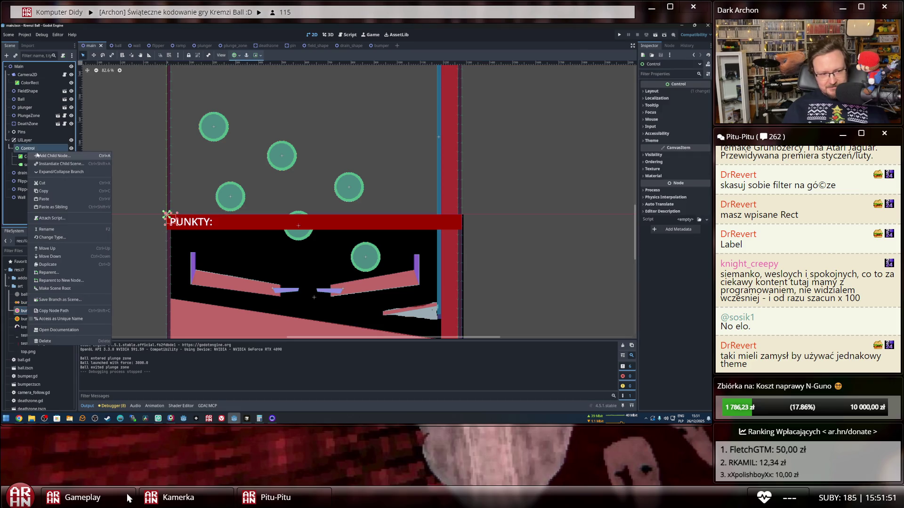
pyautogui.click(51, 155)
pyautogui.click(335, 218)
pyautogui.scroll(-1, 334, 218)
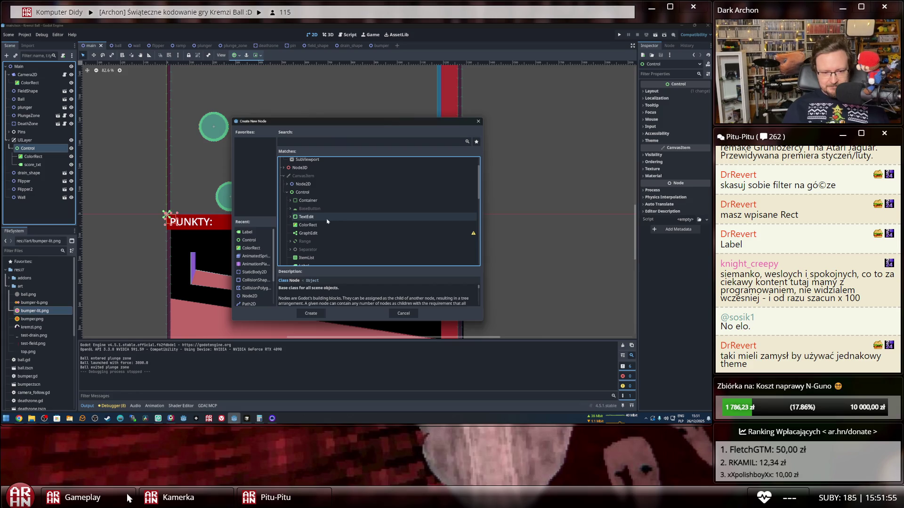
pyautogui.scroll(-1, 327, 221)
pyautogui.click(293, 238)
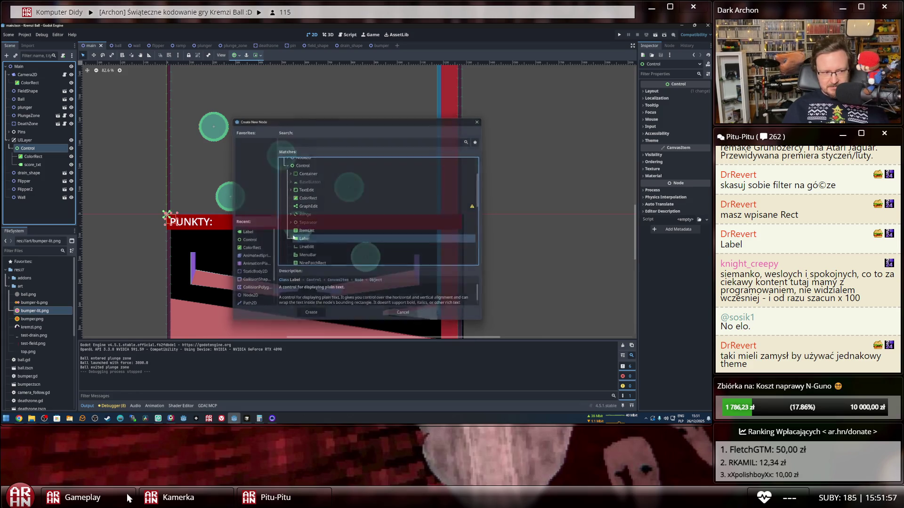
pyautogui.doubleClick(293, 238)
pyautogui.write('score')
pyautogui.press('Return')
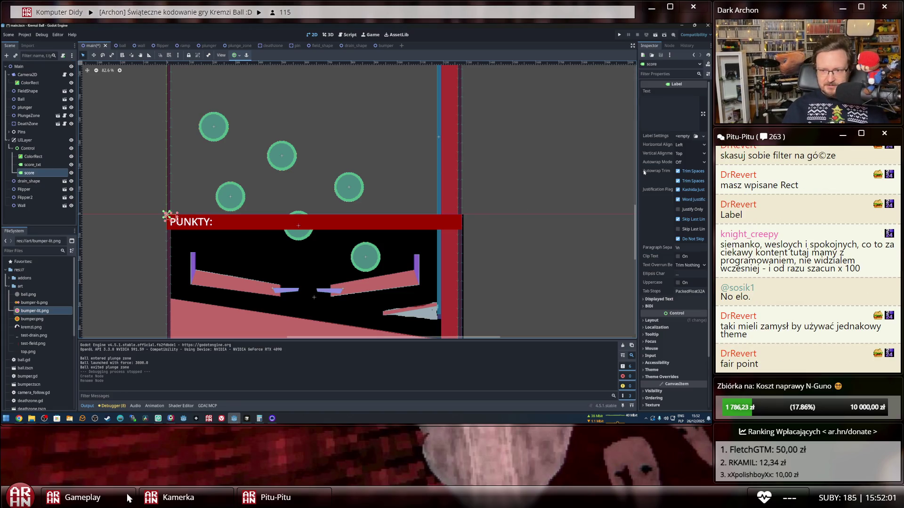
# Set the score label's text to sixteen zeros and enable a 45 px font size override
pyautogui.click(668, 108)
pyautogui.write('0000000000000000')
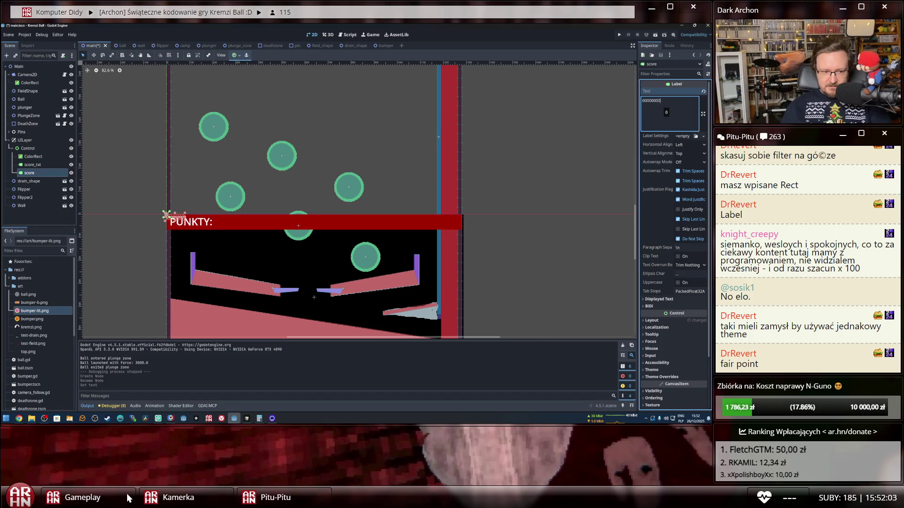
pyautogui.scroll(-3, 673, 282)
pyautogui.click(643, 316)
pyautogui.click(646, 347)
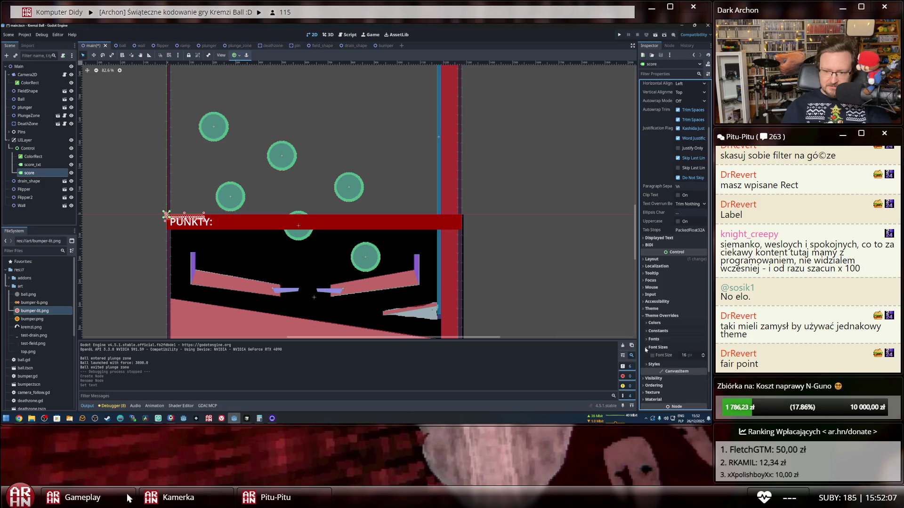
pyautogui.click(703, 353)
# Move the score label just right of PUNKTY: on the red bar and save the scene
pyautogui.scroll(8, 703, 355)
pyautogui.scroll(9, 703, 354)
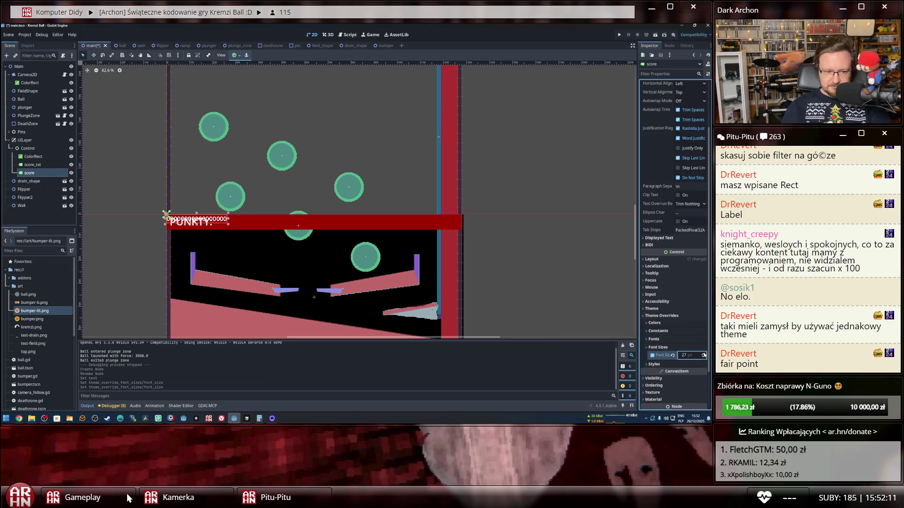
pyautogui.scroll(11, 703, 355)
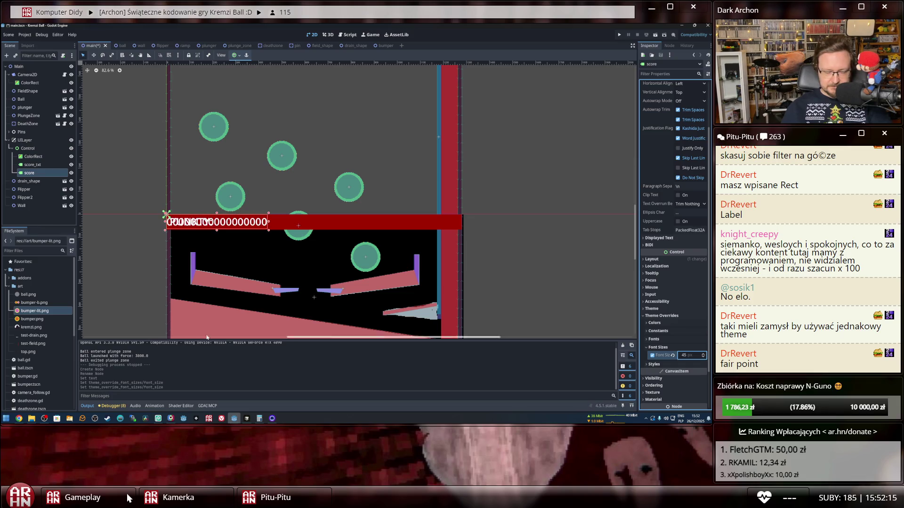
pyautogui.moveTo(289, 226); pyautogui.dragTo(337, 226)
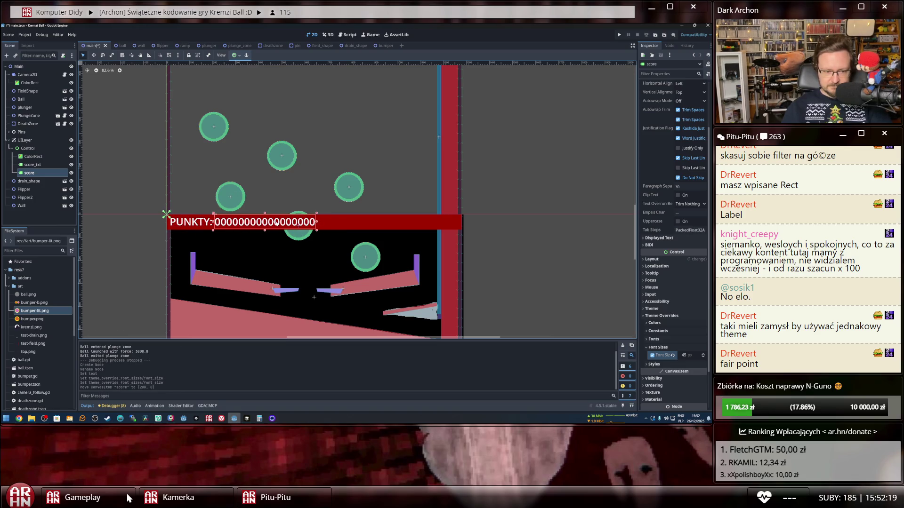
pyautogui.press('Escape')
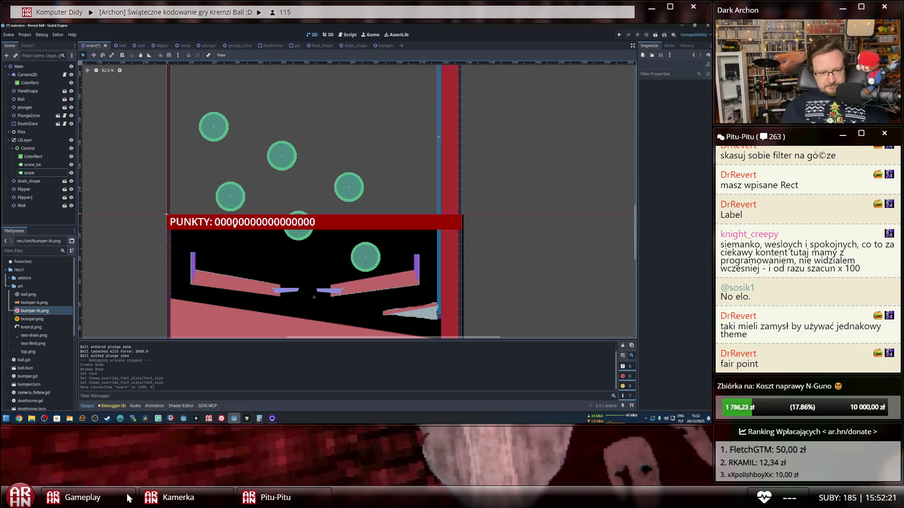
pyautogui.click(234, 225)
pyautogui.hotkey('ctrl', 's')
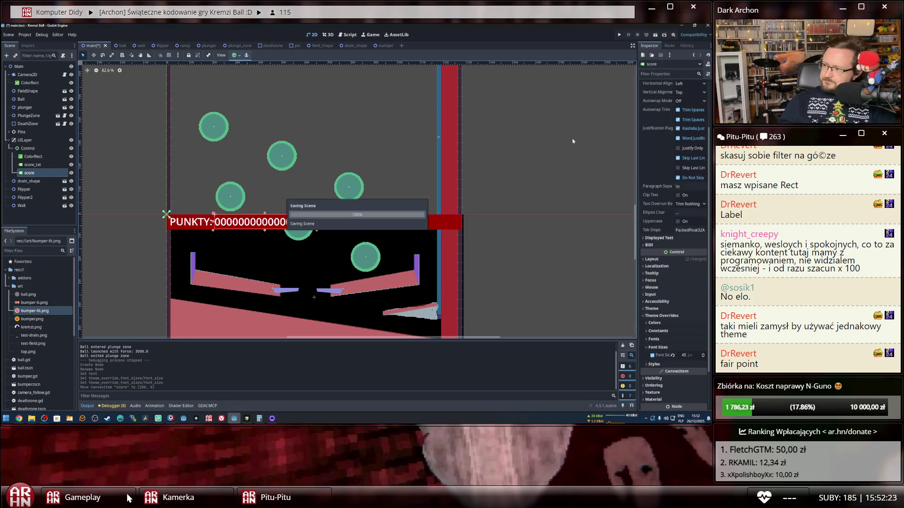
pyautogui.press('Right')
pyautogui.press('Right')
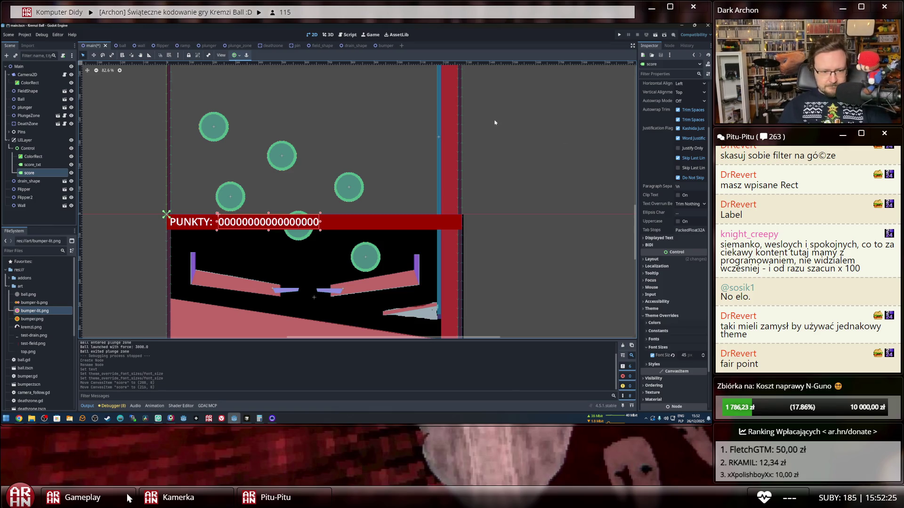
pyautogui.hotkey('ctrl', 's')
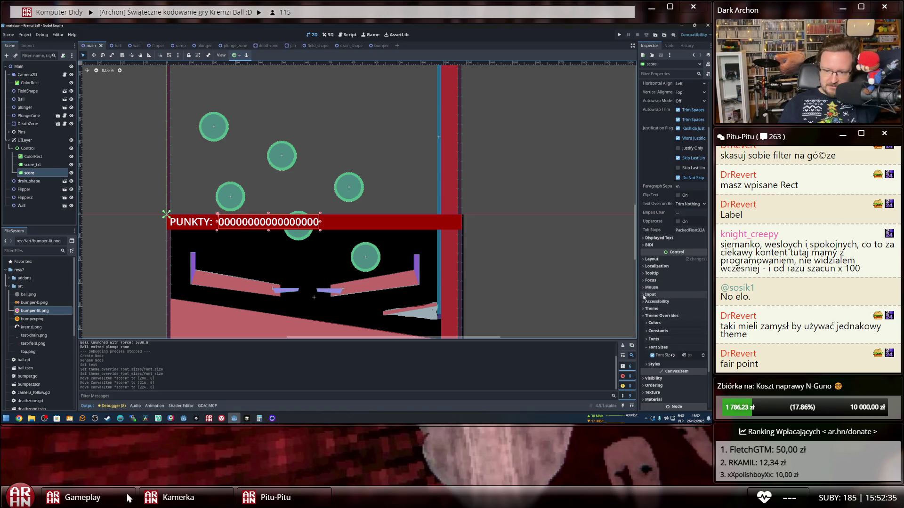
pyautogui.click(515, 160)
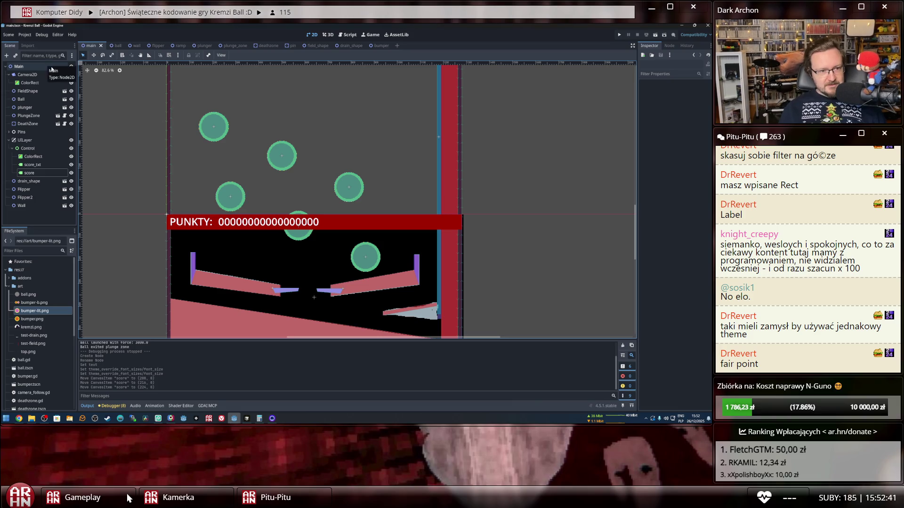
pyautogui.scroll(-5, 55, 325)
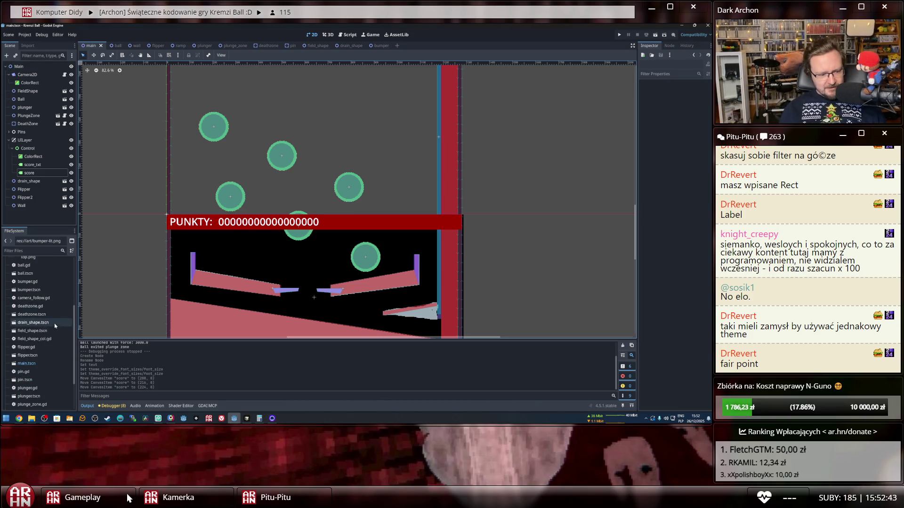
pyautogui.scroll(-3, 56, 329)
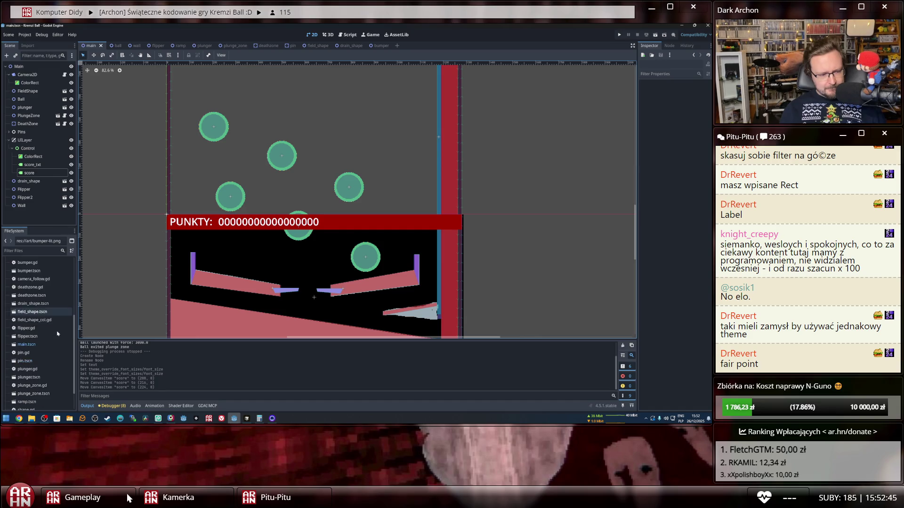
pyautogui.scroll(6, 58, 334)
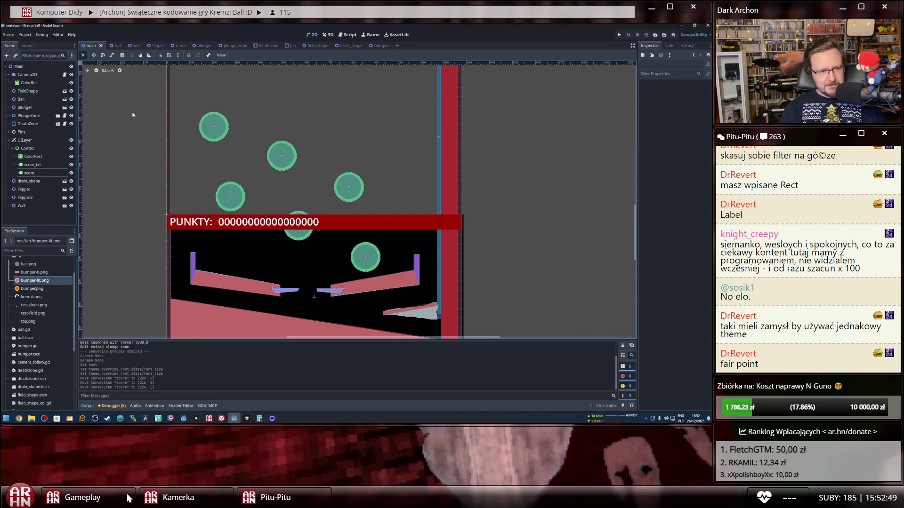
pyautogui.click(347, 35)
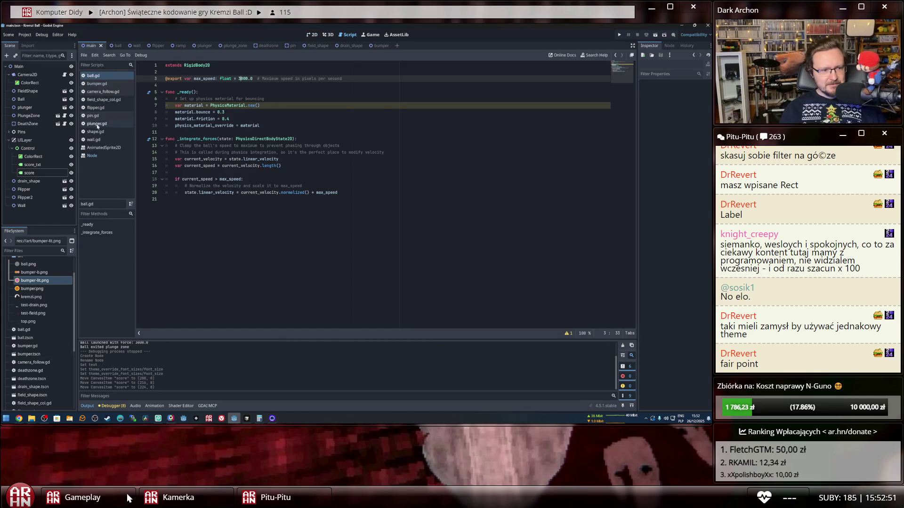
# Select the Main node and attach a new main.gd script to it
pyautogui.click(94, 76)
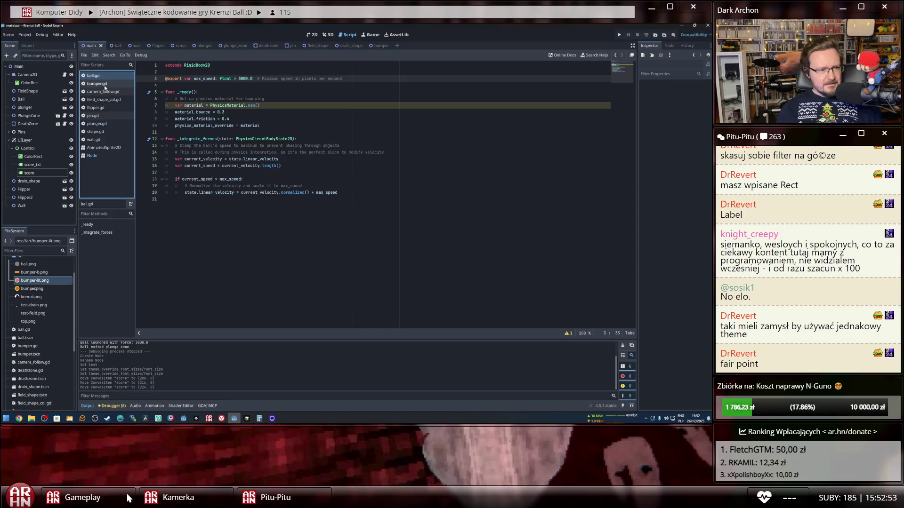
pyautogui.click(14, 66)
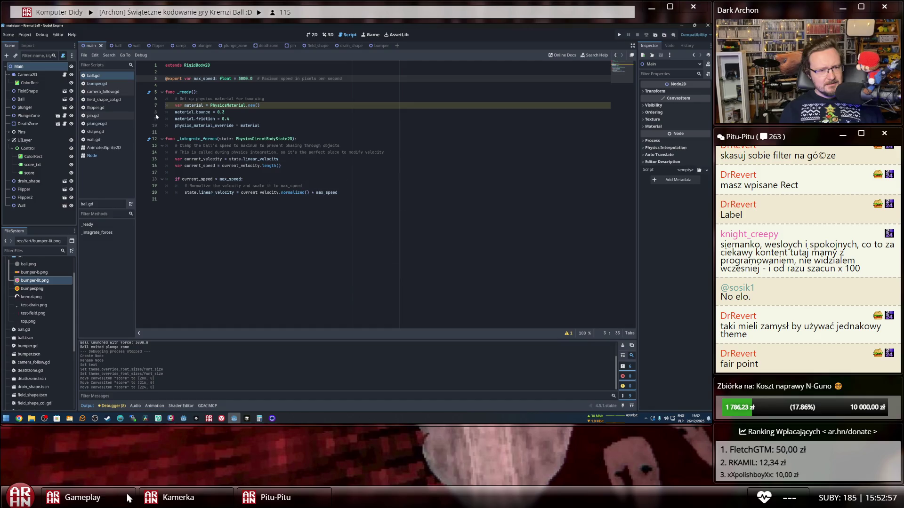
pyautogui.click(331, 272)
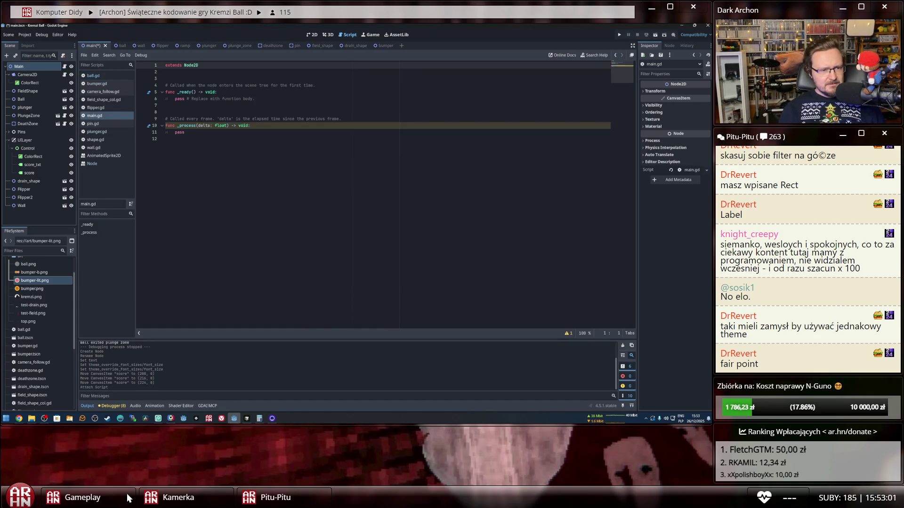
pyautogui.click(188, 106)
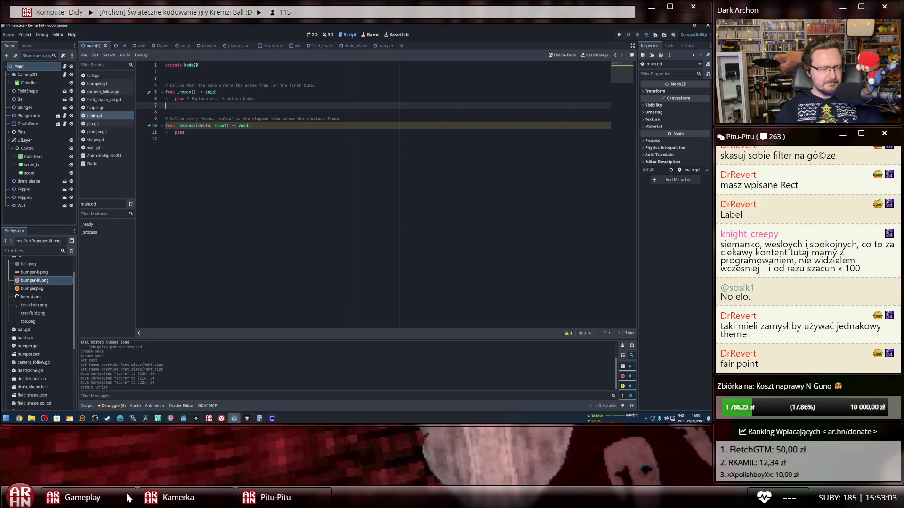
# Delete the _process function, declare 'var score := 0' on line 2, and save main.gd
pyautogui.hotkey('ctrl', 'shift', 'End')
pyautogui.press('Delete')
pyautogui.press('Up')
pyautogui.press('Up')
pyautogui.press('Up')
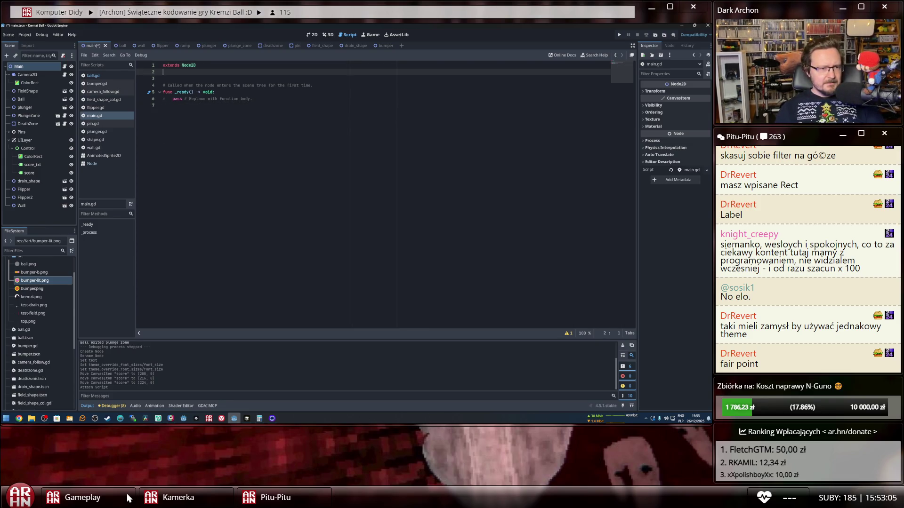
pyautogui.write('var score ')
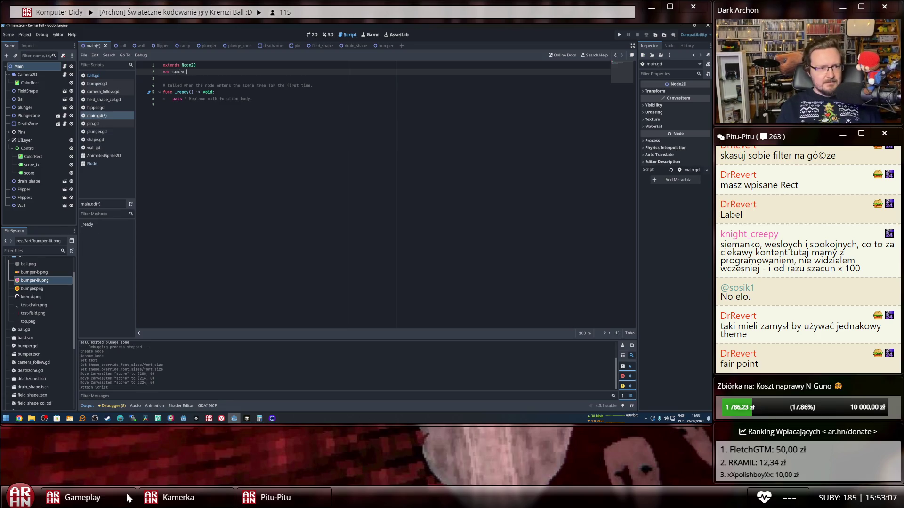
pyautogui.write('=')
pyautogui.hotkey('ctrl', 's')
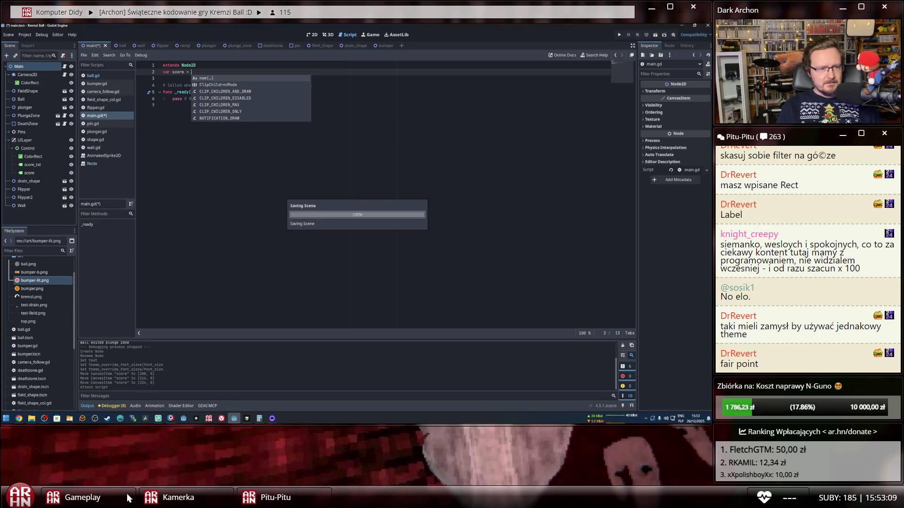
pyautogui.press('BackSpace')
pyautogui.write(':L ')
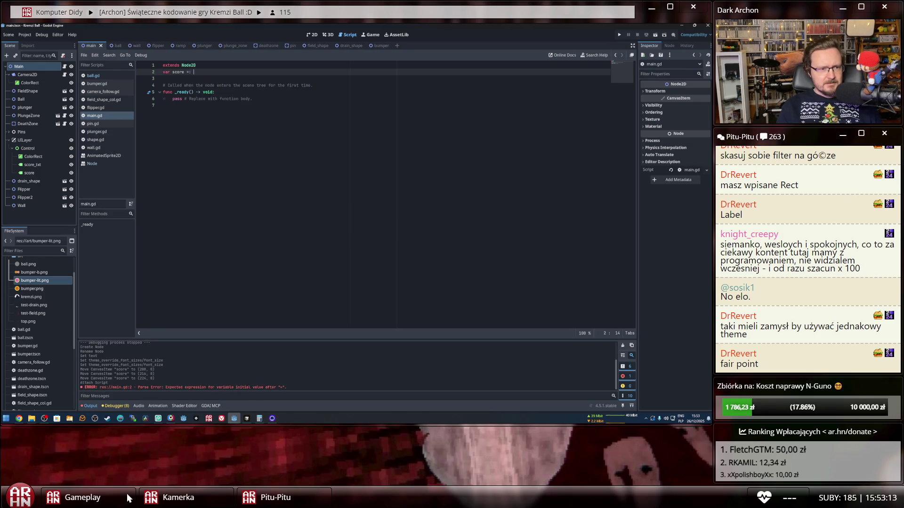
pyautogui.write('0')
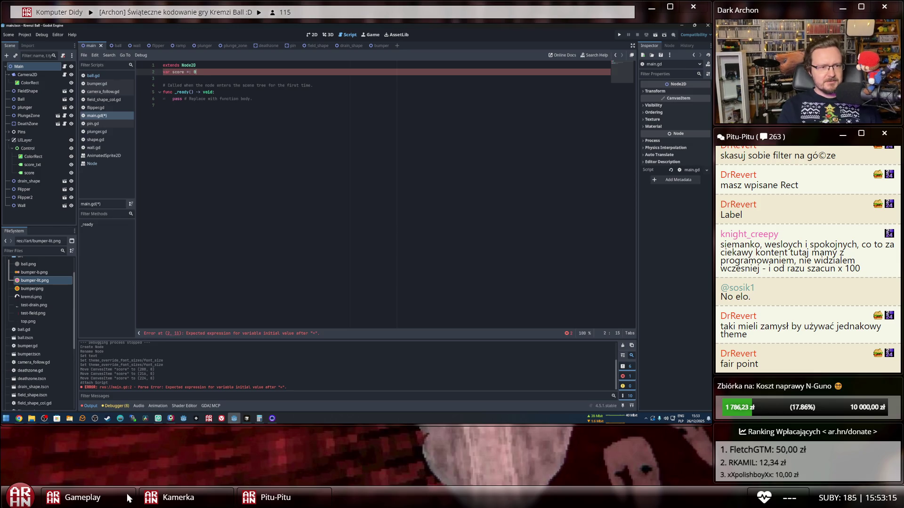
pyautogui.press('Left')
pyautogui.press('Left')
pyautogui.press('BackSpace')
pyautogui.press('BackSpace')
pyautogui.write(':=')
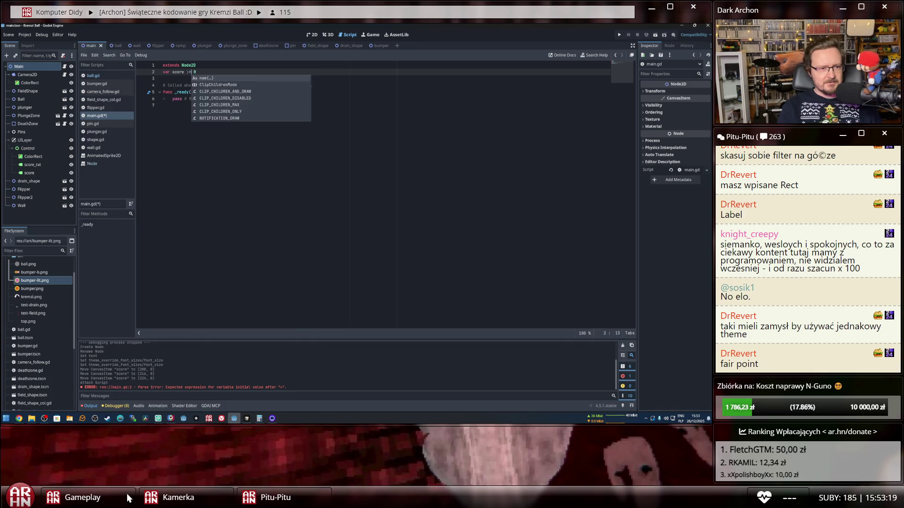
pyautogui.press('End')
pyautogui.hotkey('ctrl', 's')
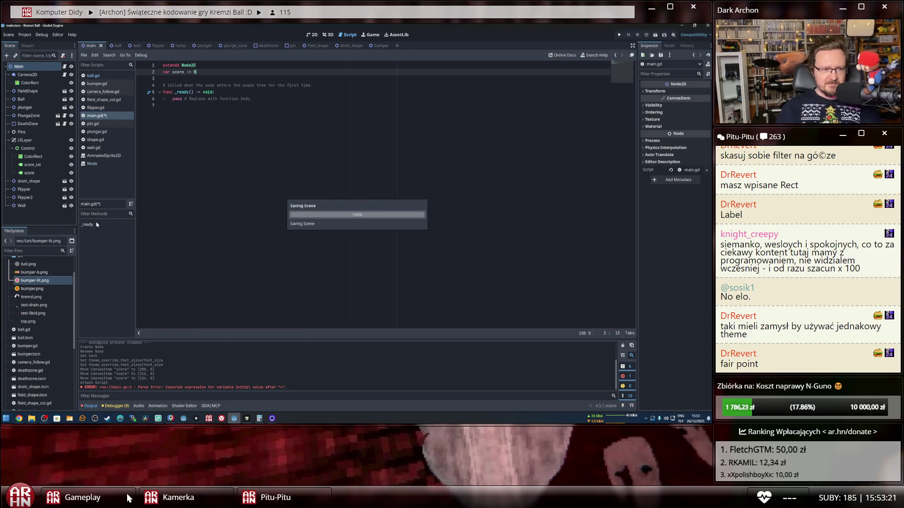
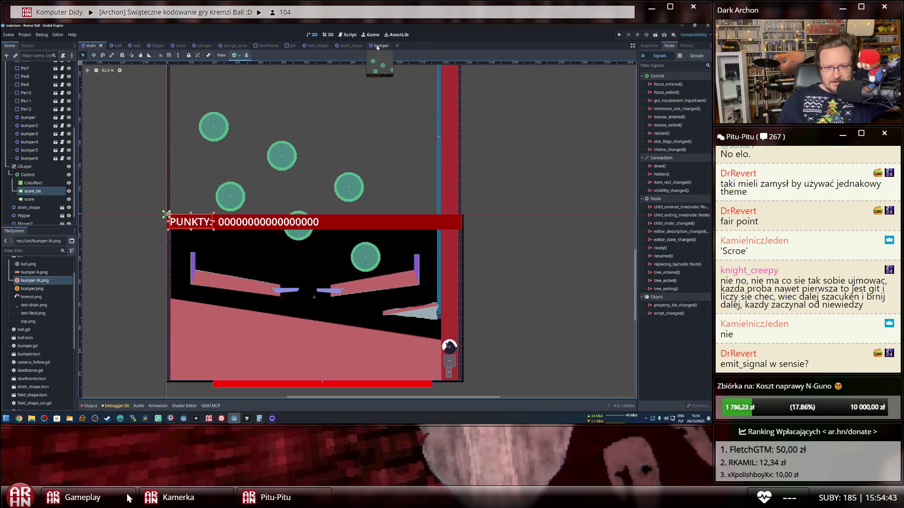
# Deselect score_txt and open bumper.gd at the physics material line in _ready
pyautogui.click(100, 164)
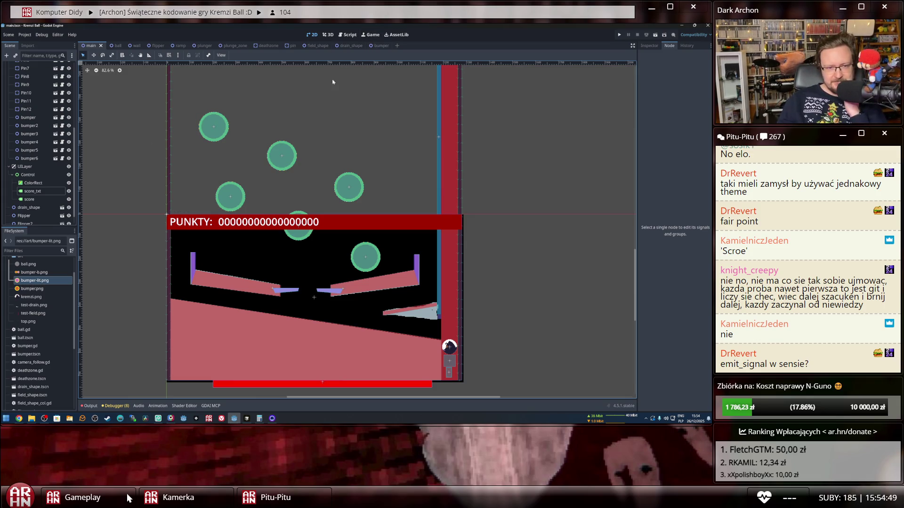
pyautogui.click(347, 35)
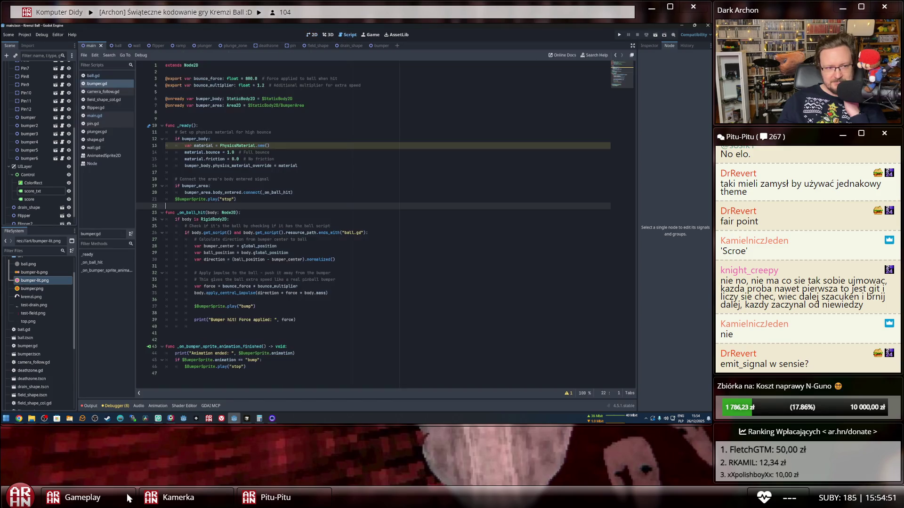
pyautogui.click(270, 145)
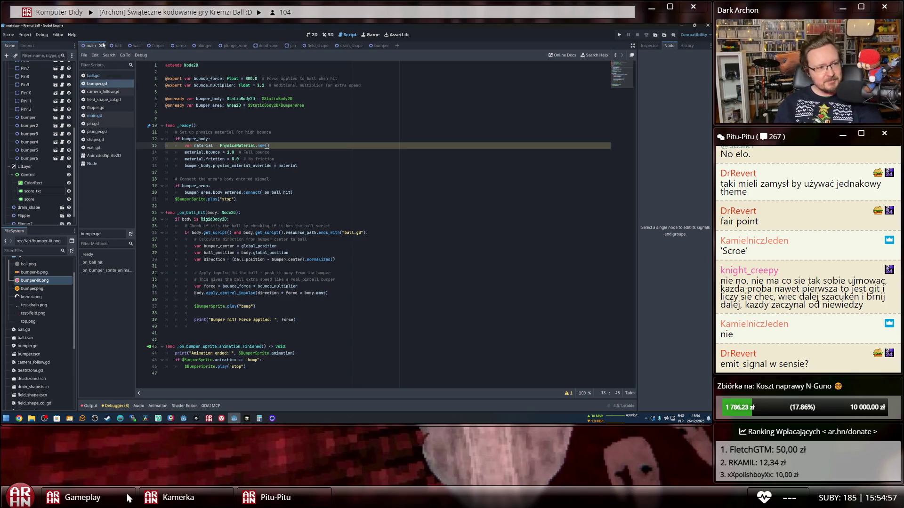
# Back in 2D, glance at the History panel, then switch to the ball scene tab
pyautogui.click(311, 34)
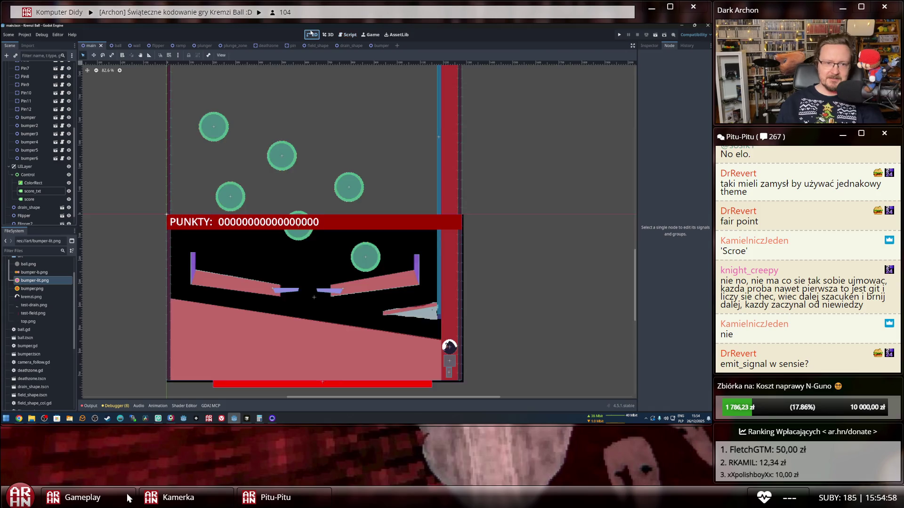
pyautogui.click(650, 45)
pyautogui.click(687, 45)
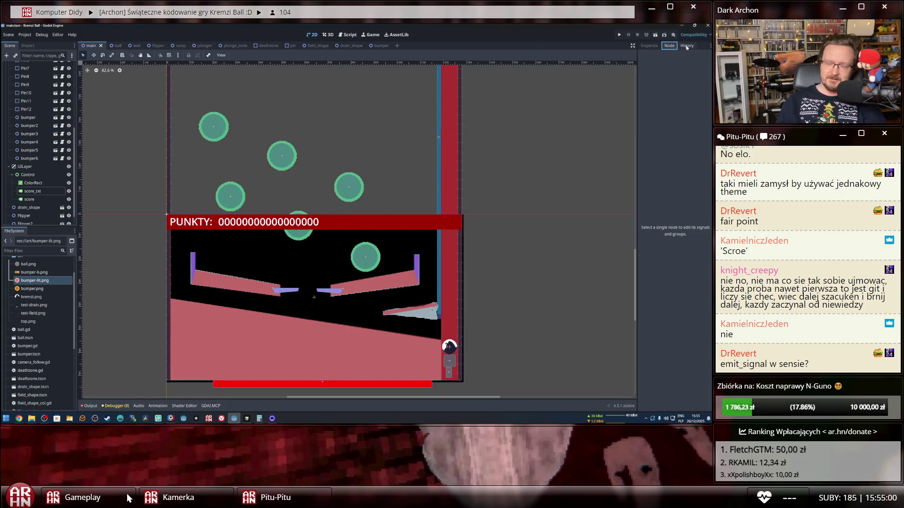
pyautogui.click(650, 45)
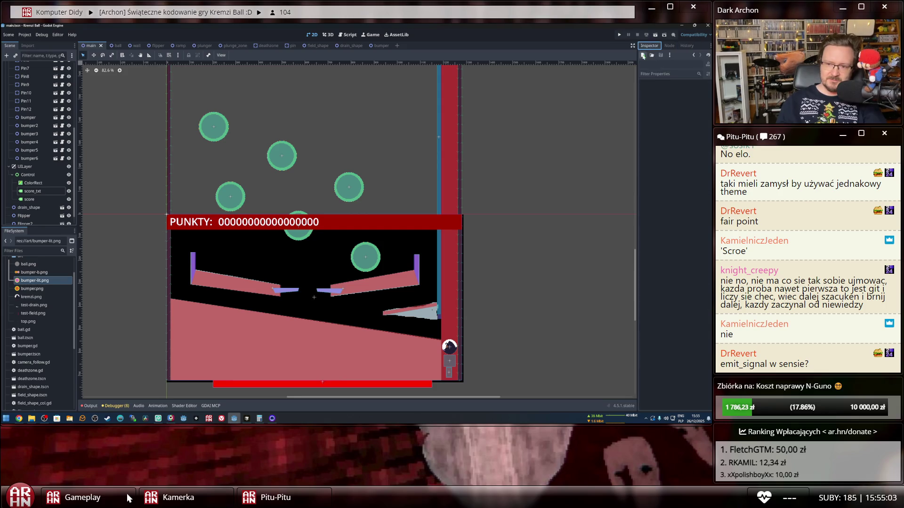
pyautogui.scroll(1, 392, 178)
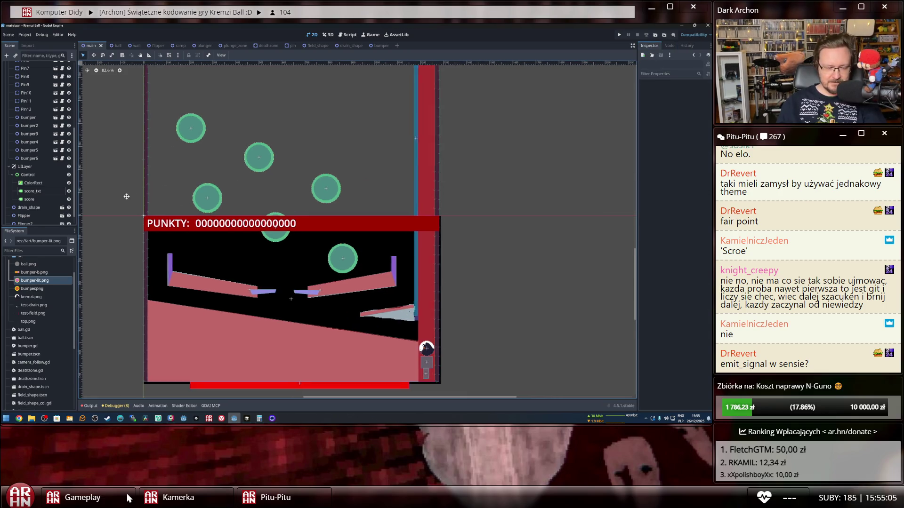
pyautogui.scroll(-1, 158, 164)
pyautogui.click(33, 191)
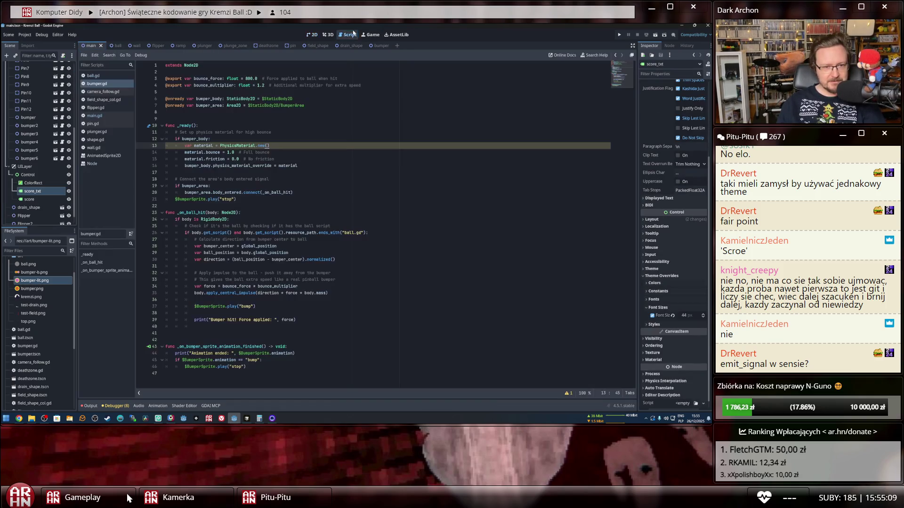
# Open Project Settings and check the Globals autoload list
pyautogui.click(348, 35)
pyautogui.click(22, 35)
pyautogui.click(37, 42)
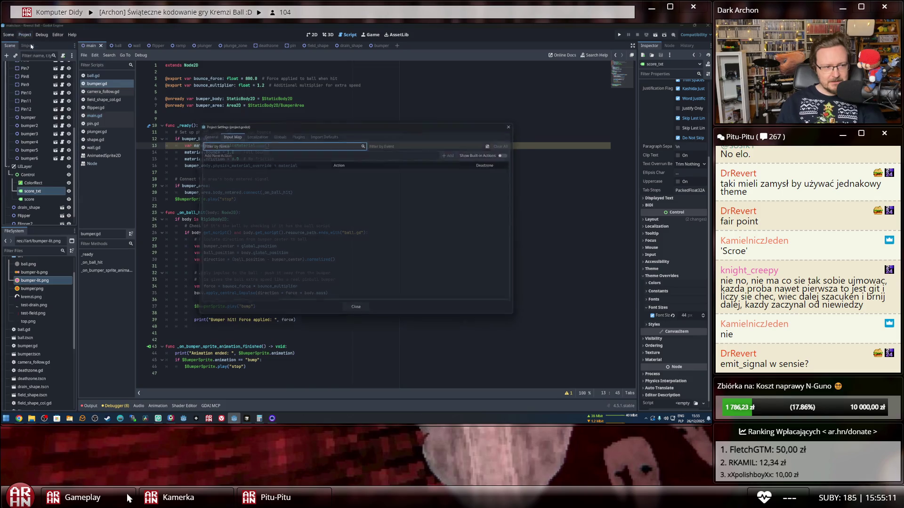
pyautogui.click(275, 132)
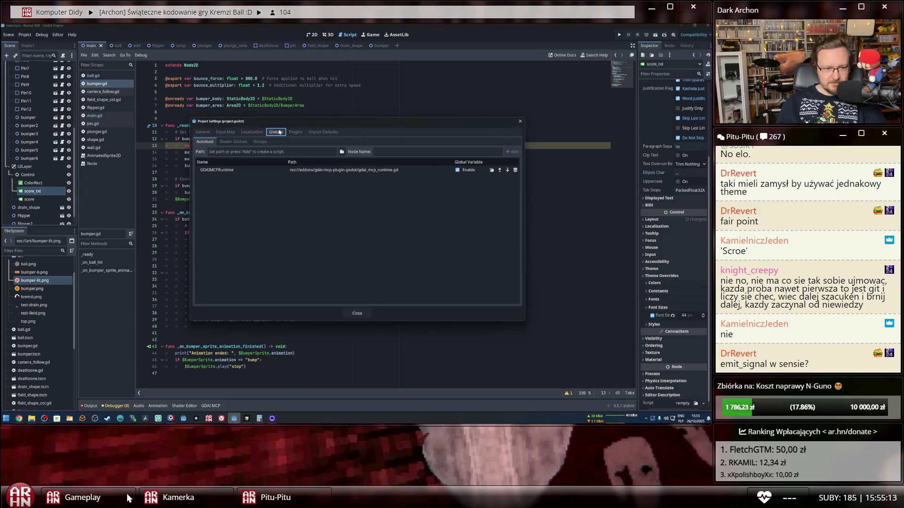
# Browse the other settings pages, close the dialog and return to the 2D pinball table
pyautogui.click(295, 132)
pyautogui.click(225, 132)
pyautogui.click(240, 132)
pyautogui.click(203, 132)
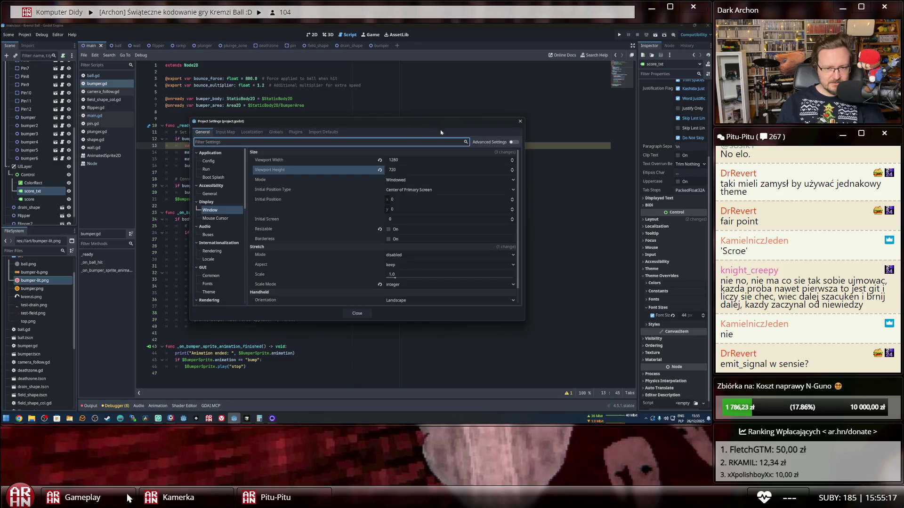
pyautogui.click(520, 121)
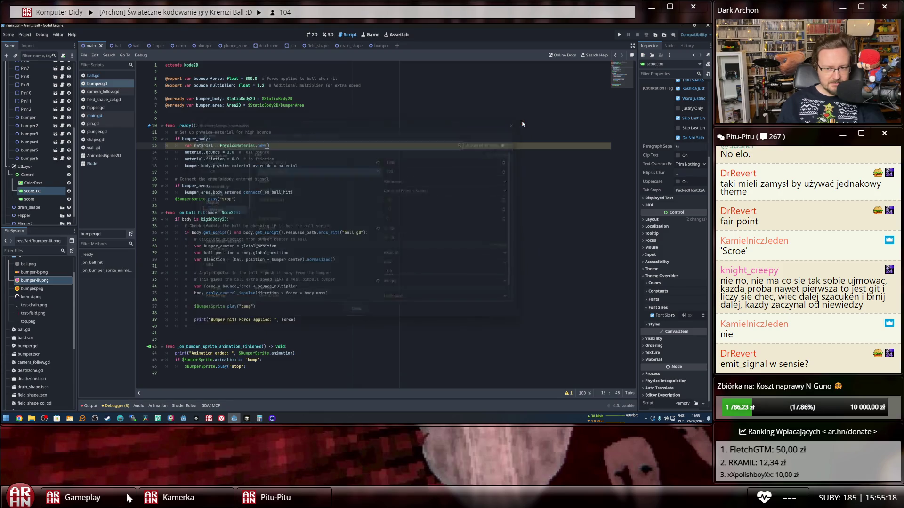
pyautogui.click(312, 35)
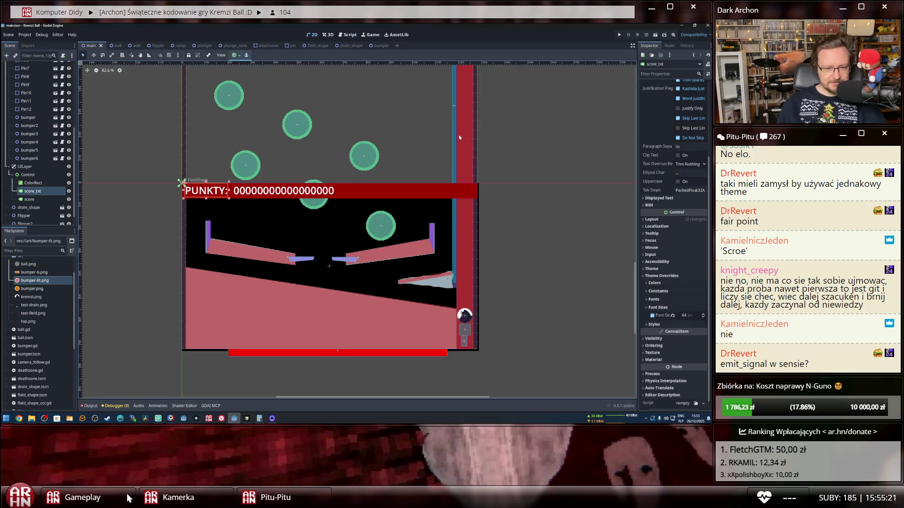
pyautogui.click(534, 138)
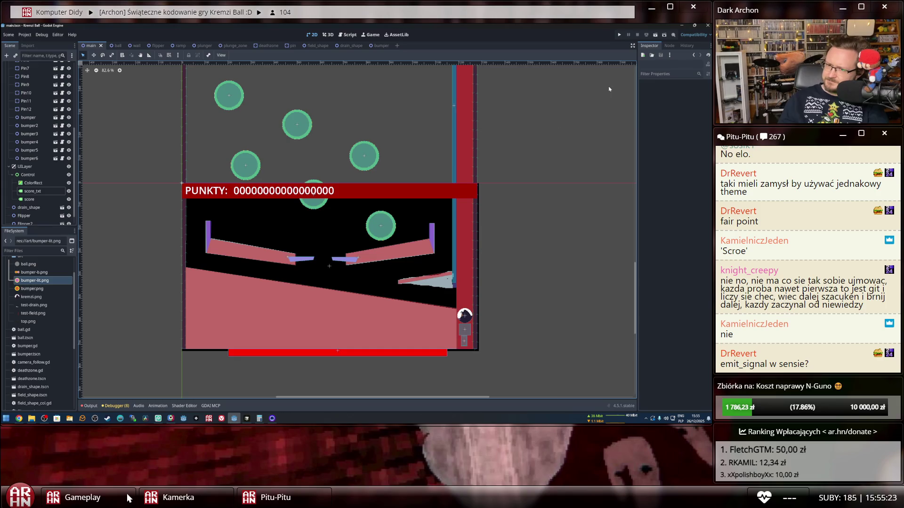
pyautogui.scroll(5, 45, 167)
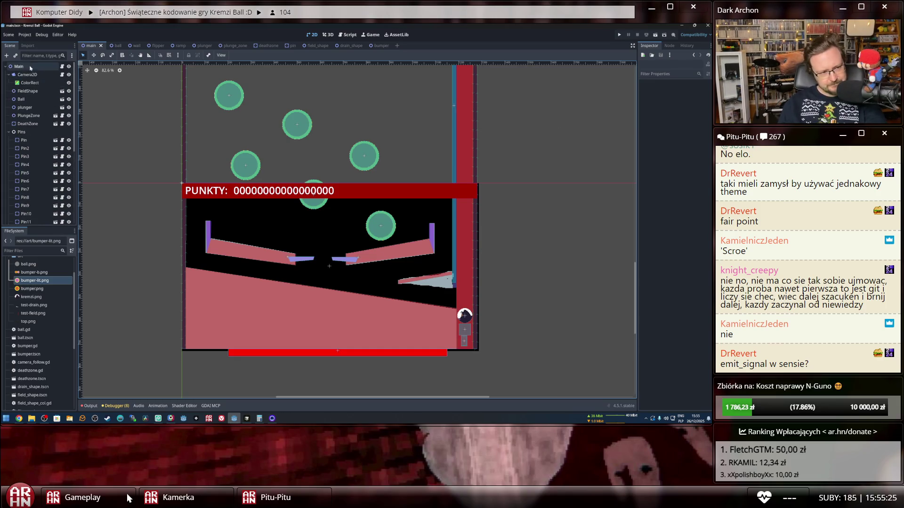
pyautogui.click(31, 68)
pyautogui.click(184, 92)
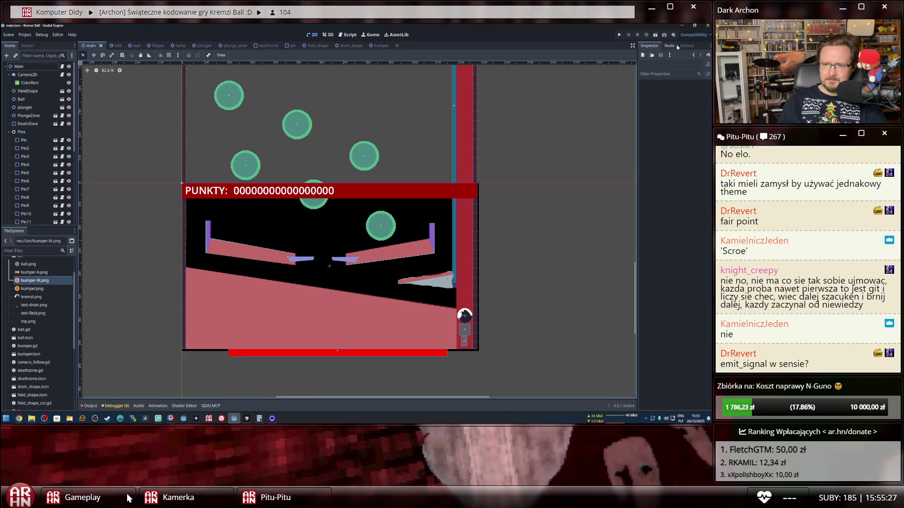
pyautogui.click(37, 67)
pyautogui.hotkey('ctrl', 'a')
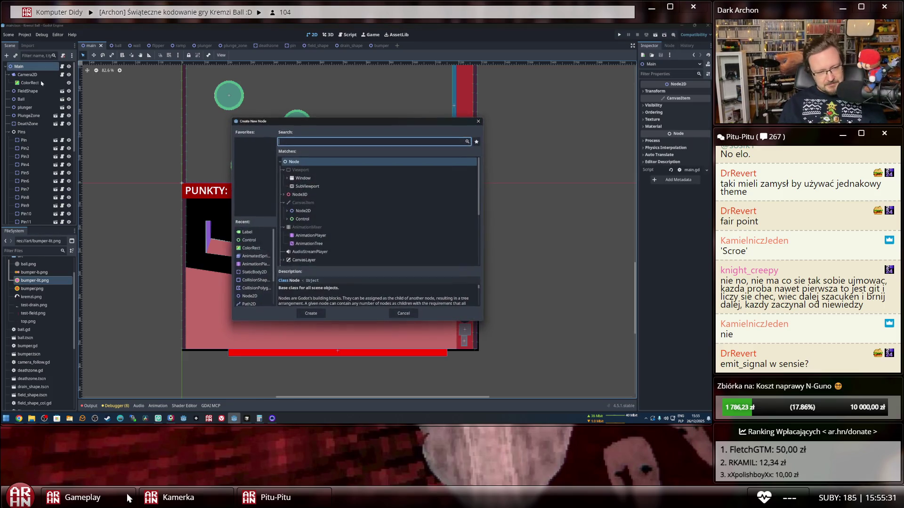
pyautogui.write('var')
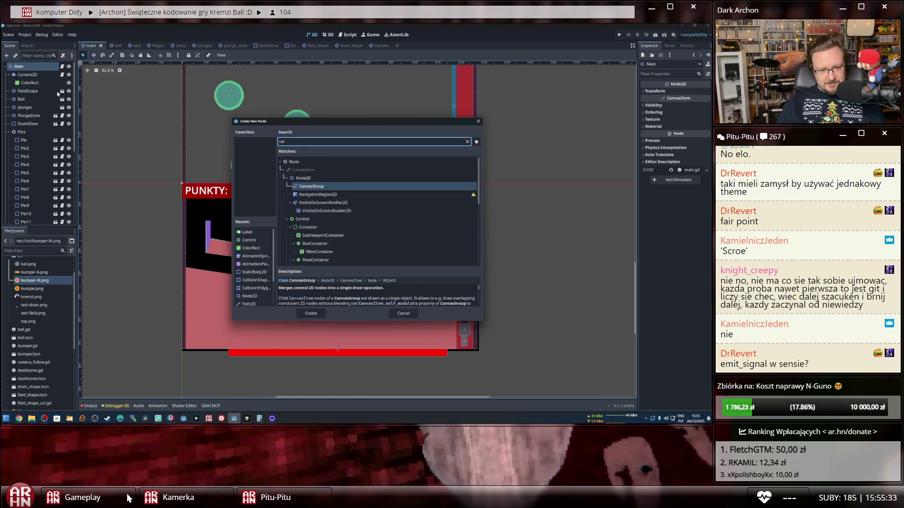
pyautogui.scroll(-10, 377, 226)
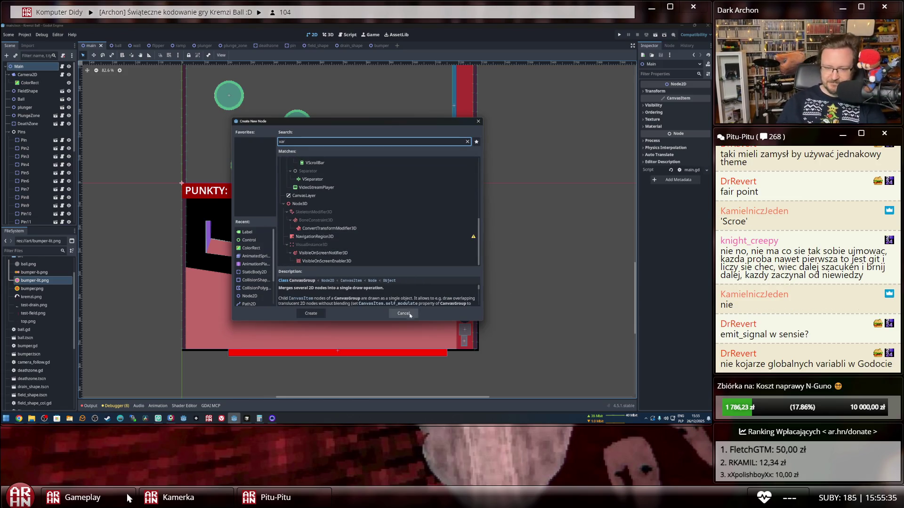
pyautogui.click(404, 314)
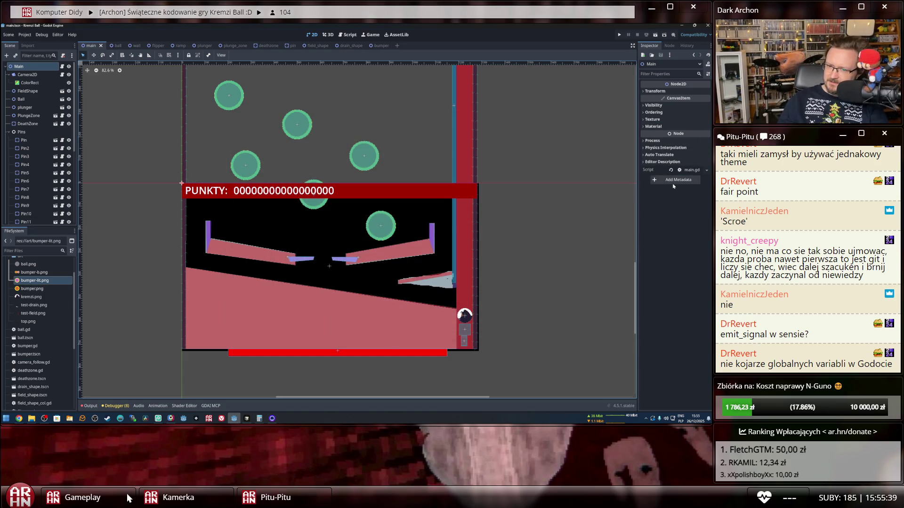
pyautogui.click(558, 218)
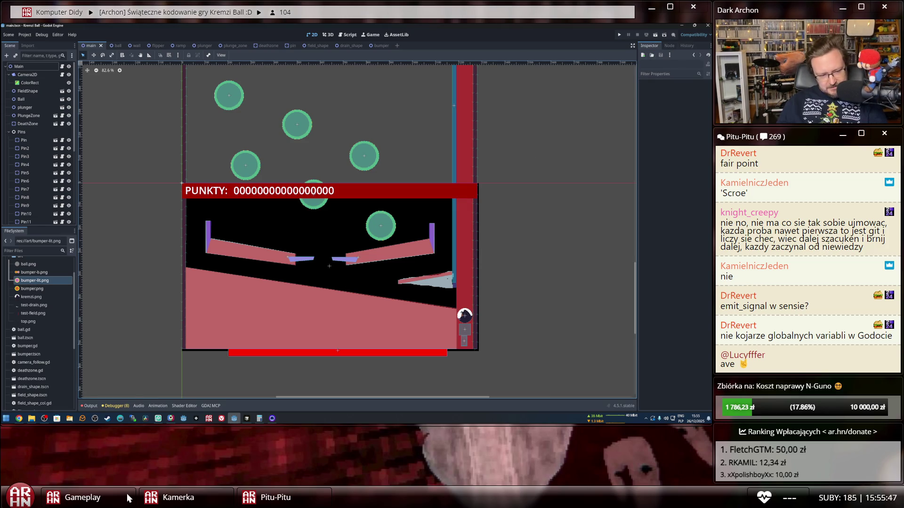
pyautogui.click(33, 35)
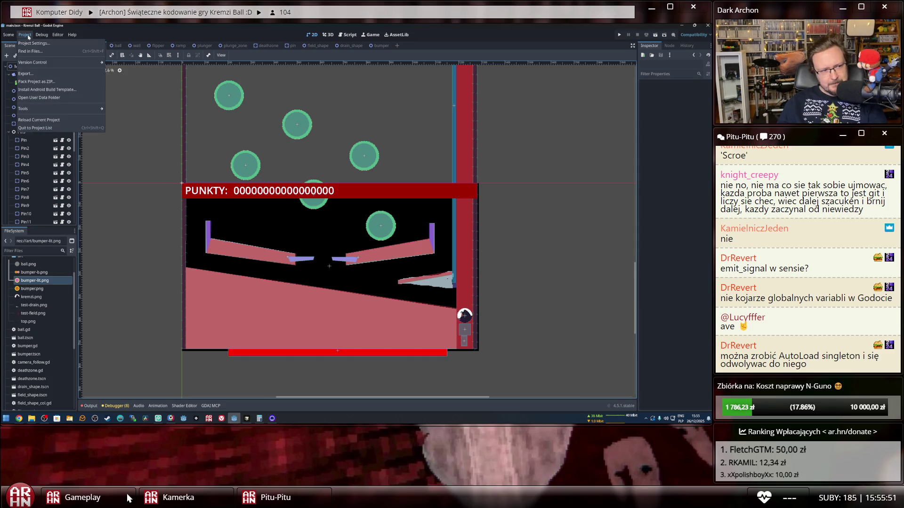
pyautogui.moveTo(10, 38)
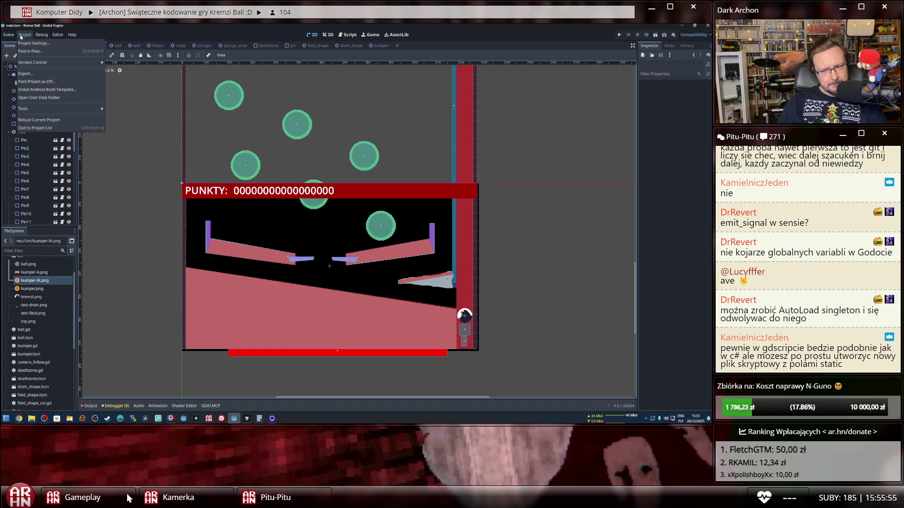
pyautogui.click(28, 43)
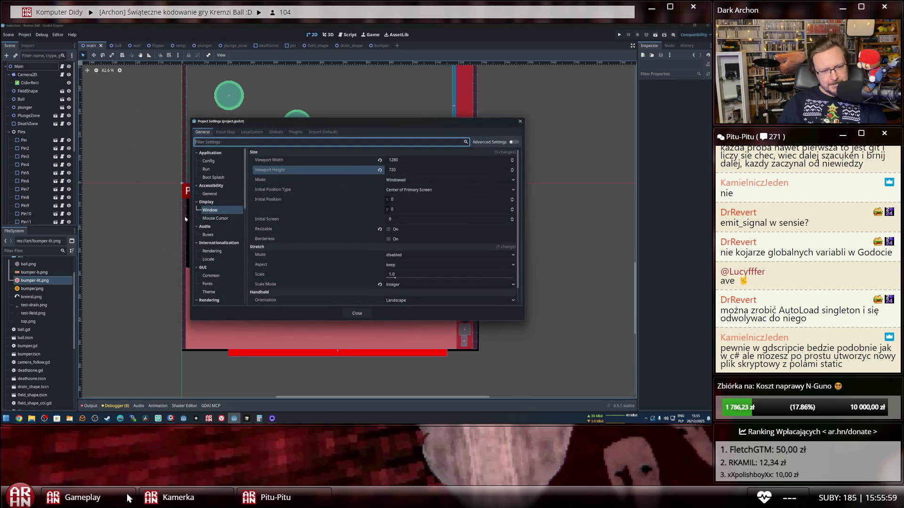
pyautogui.click(226, 132)
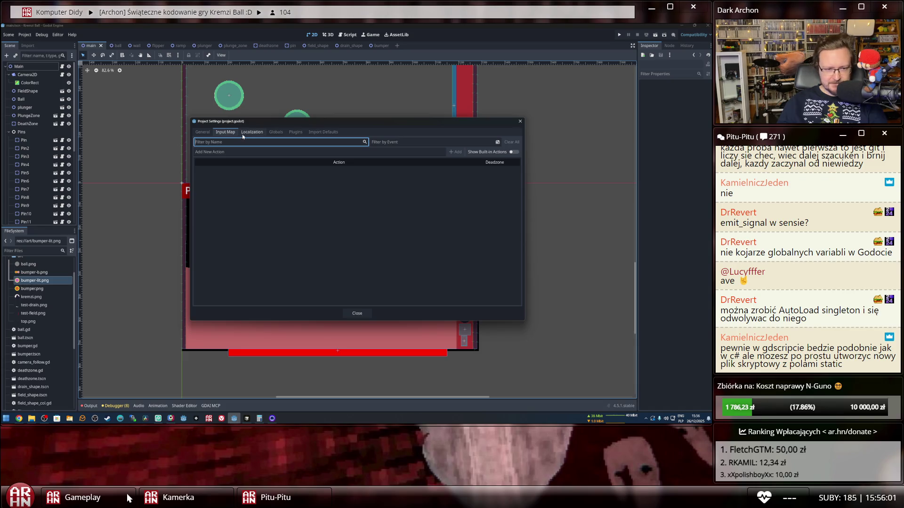
pyautogui.click(252, 132)
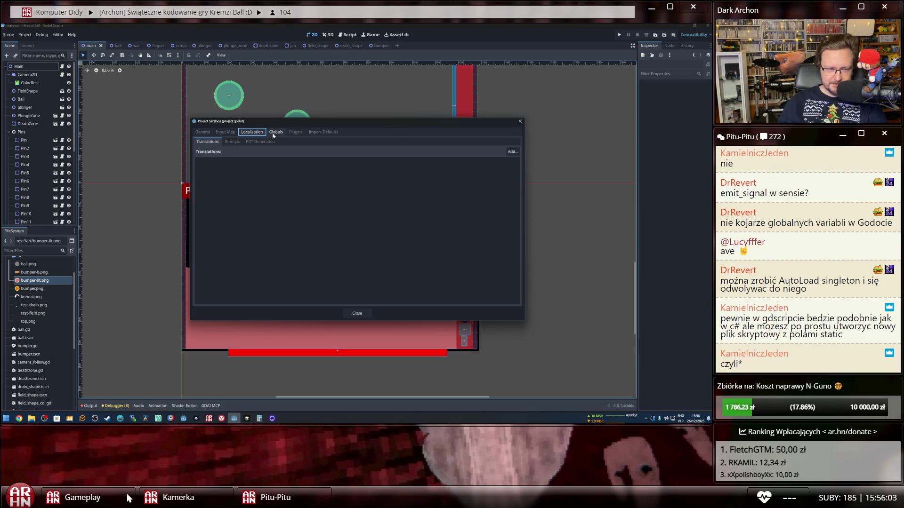
pyautogui.click(273, 134)
pyautogui.click(233, 142)
pyautogui.click(260, 142)
pyautogui.click(206, 143)
pyautogui.click(295, 132)
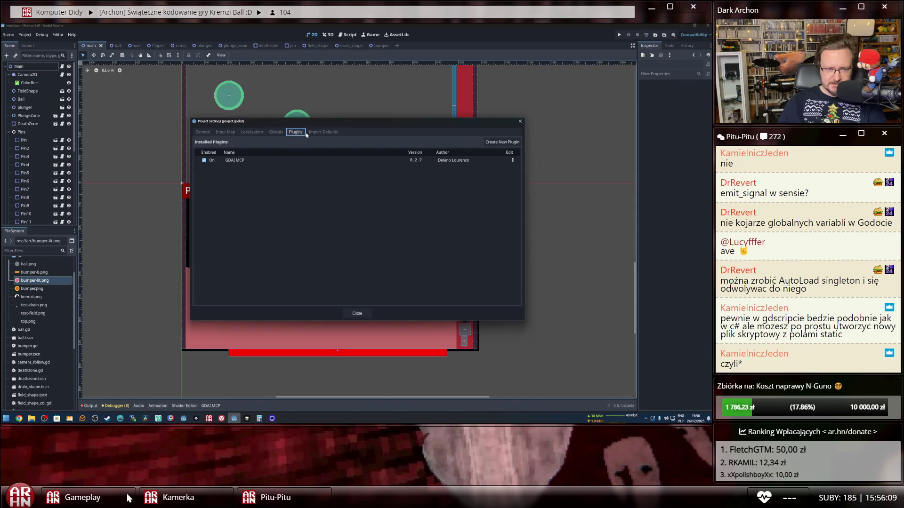
pyautogui.click(323, 132)
pyautogui.click(225, 133)
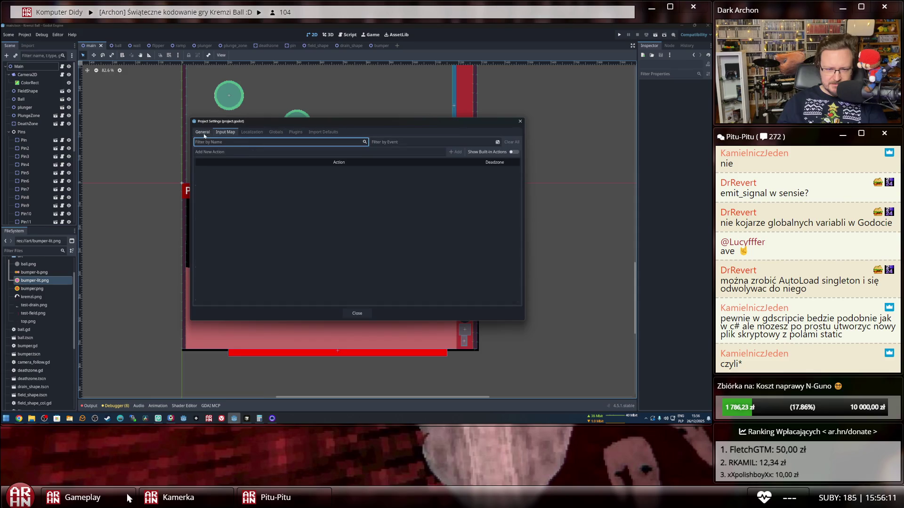
pyautogui.click(205, 133)
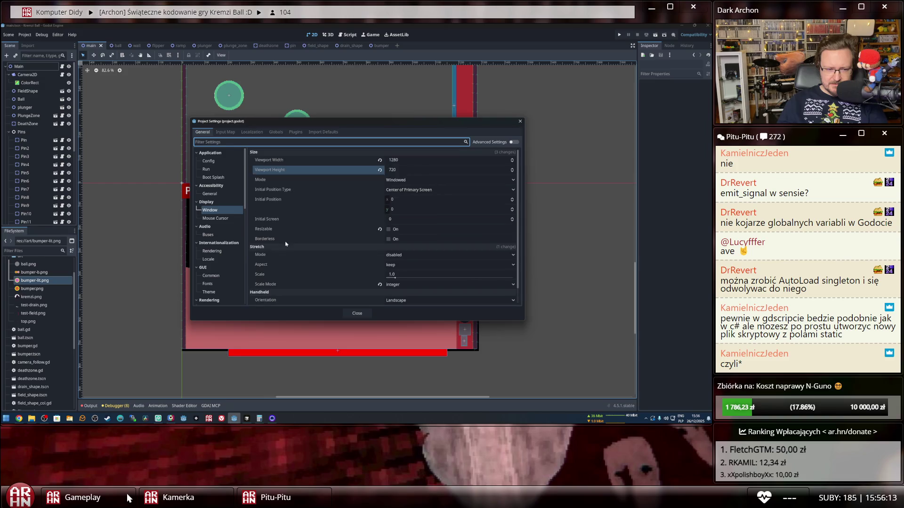
pyautogui.scroll(-4, 222, 217)
pyautogui.scroll(-5, 220, 217)
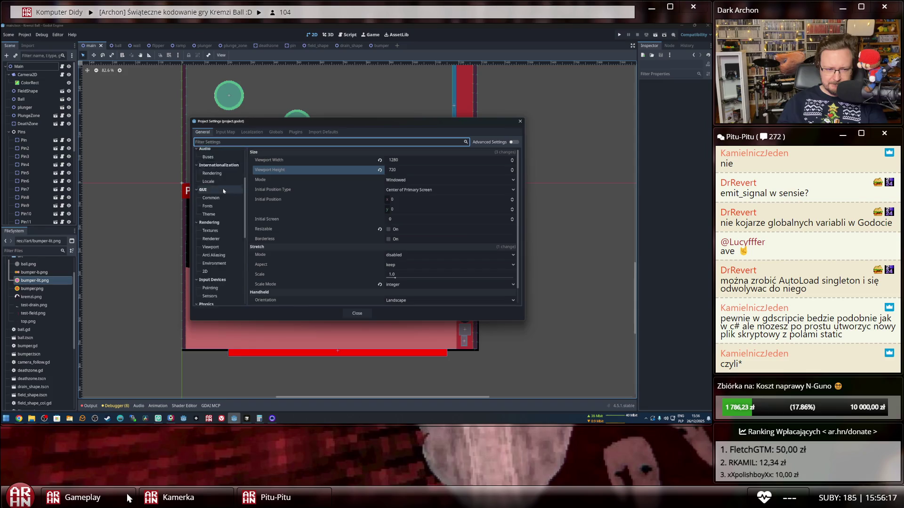
pyautogui.scroll(-6, 231, 237)
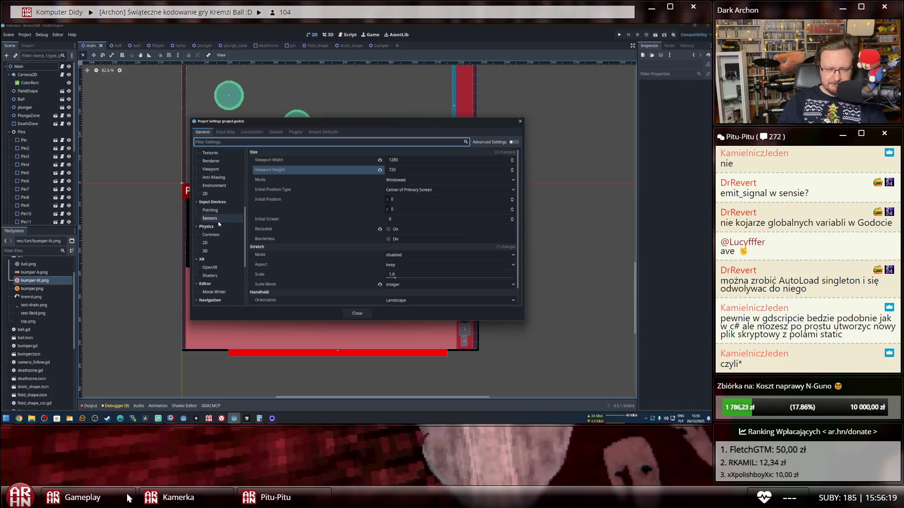
pyautogui.click(520, 122)
pyautogui.rightClick(234, 418)
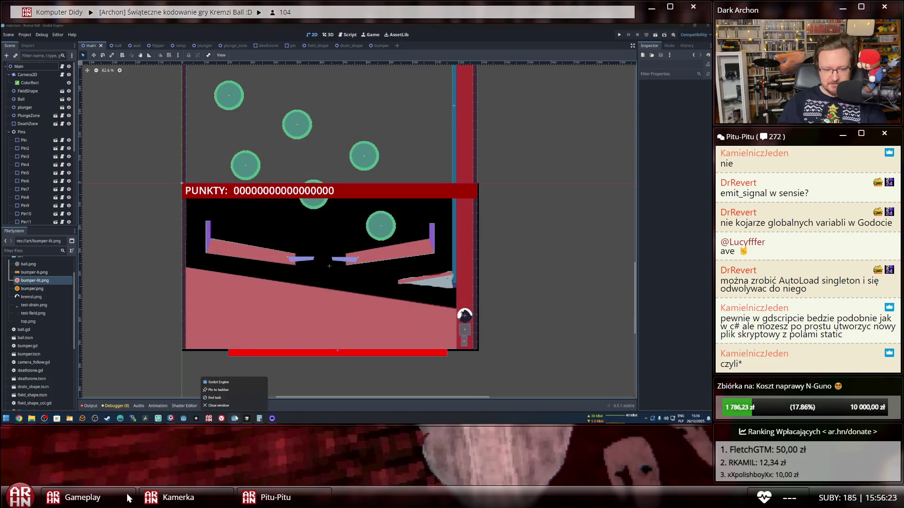
# Launch a new Godot instance, open the Tutorial project and accept the 4.5 upgrade
pyautogui.click(276, 210)
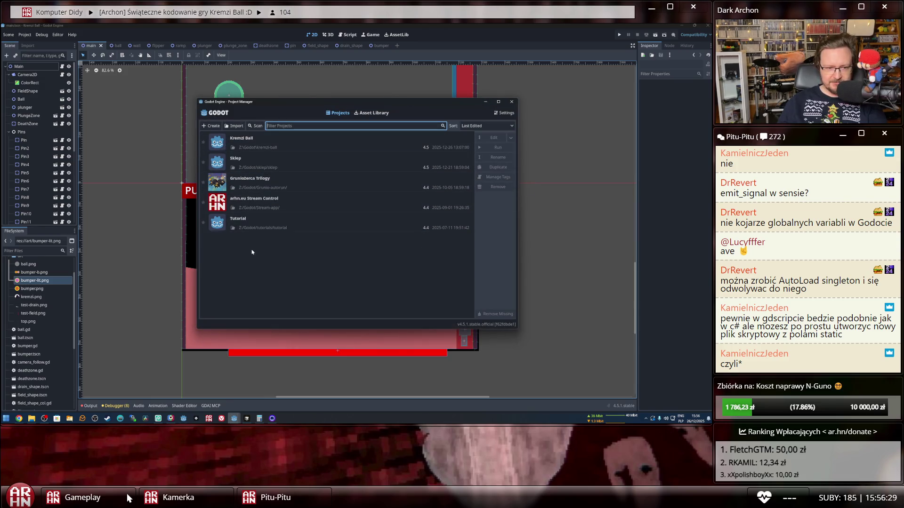
pyautogui.doubleClick(255, 221)
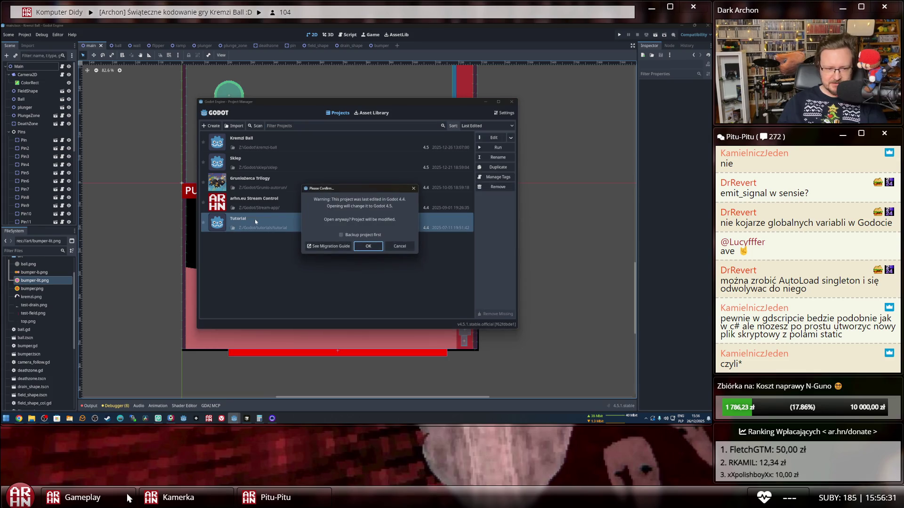
pyautogui.click(366, 249)
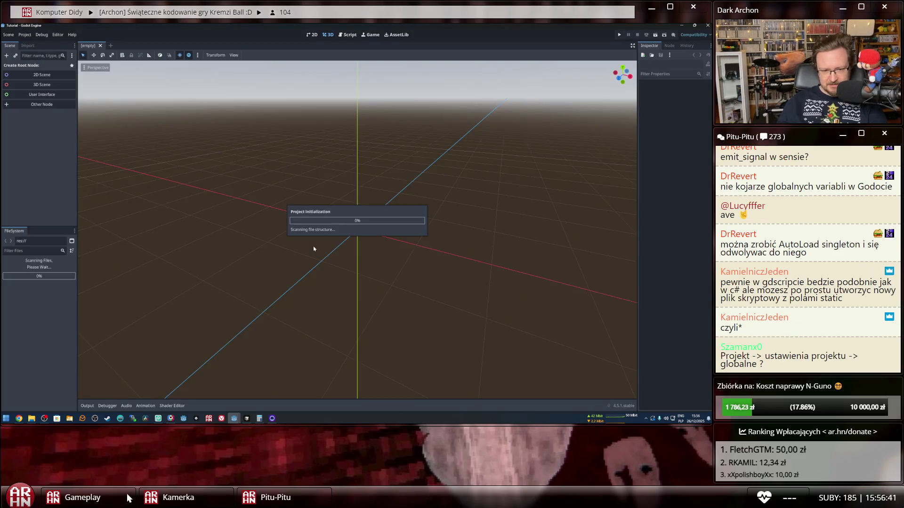
# In 2D, centre the Tutorial level scene on the canvas and run the project
pyautogui.click(311, 36)
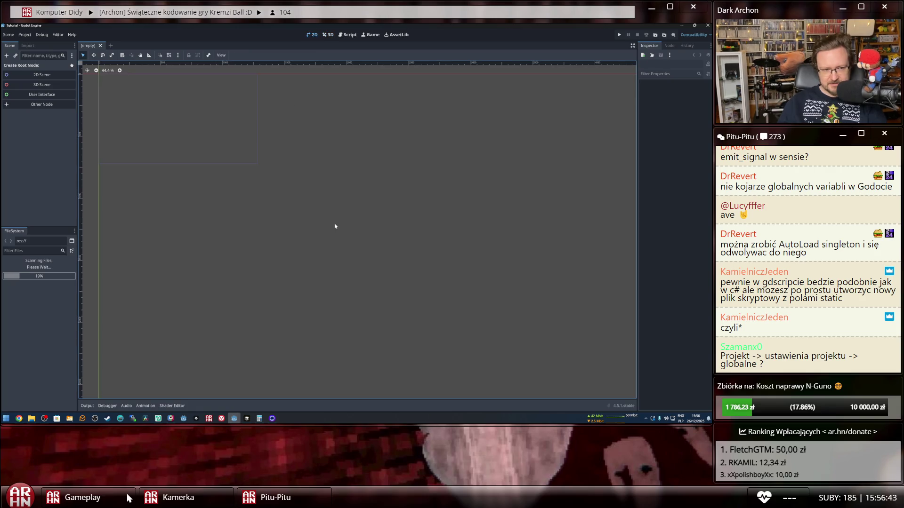
pyautogui.moveTo(140, 166)
pyautogui.mouseDown()
pyautogui.moveTo(202, 196)
pyautogui.moveTo(244, 262)
pyautogui.mouseUp()
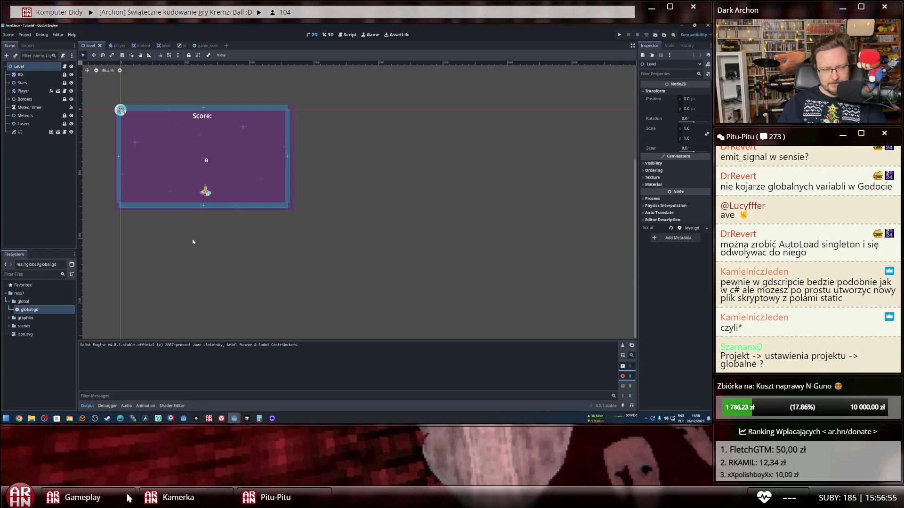
pyautogui.moveTo(246, 283); pyautogui.dragTo(197, 240)
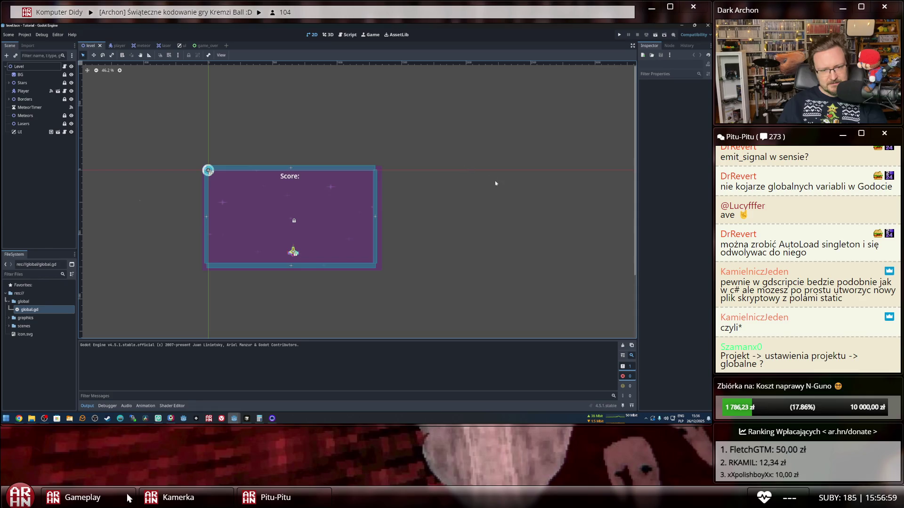
pyautogui.moveTo(490, 159)
pyautogui.mouseDown()
pyautogui.moveTo(464, 211)
pyautogui.moveTo(460, 203)
pyautogui.moveTo(473, 255)
pyautogui.mouseUp()
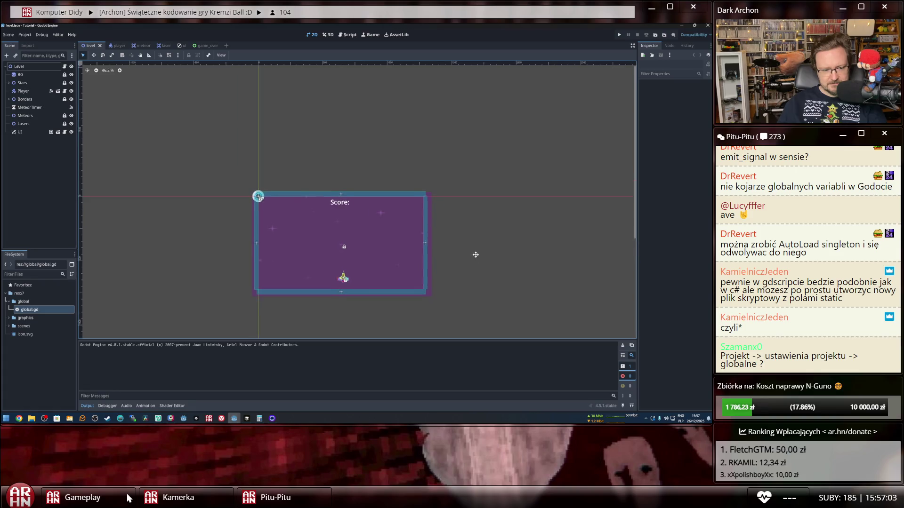
pyautogui.click(618, 35)
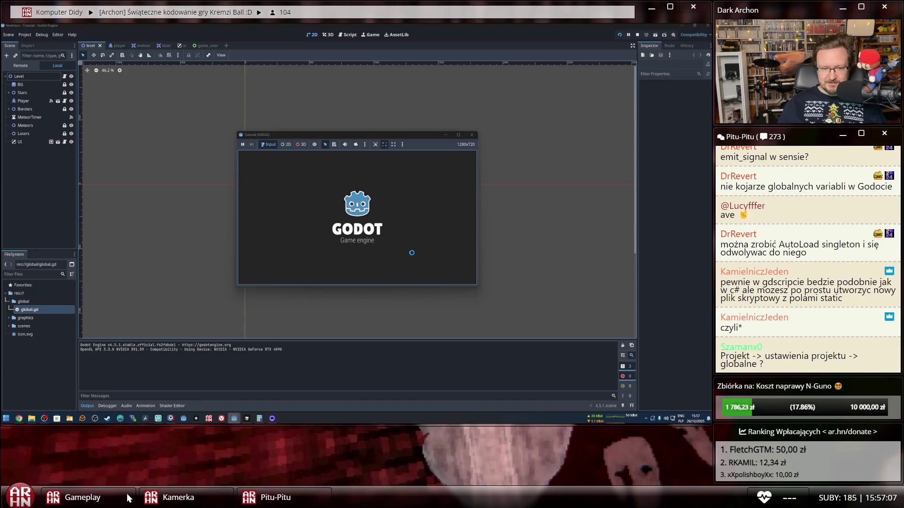
# Play the Tutorial game, restarting with Space, until the score reaches 6, then close it
pyautogui.press('Left')
pyautogui.press('Up')
pyautogui.press('Down')
pyautogui.press('Right')
pyautogui.press('Left')
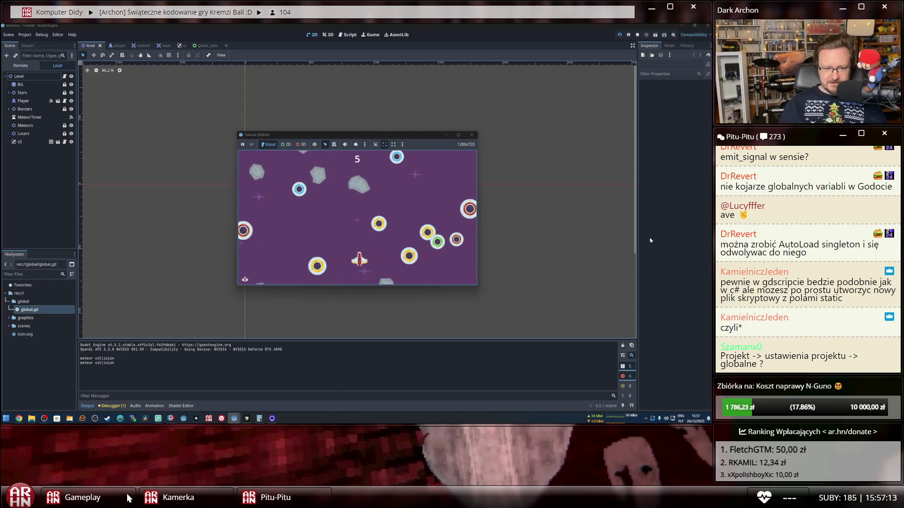
pyautogui.press('Right')
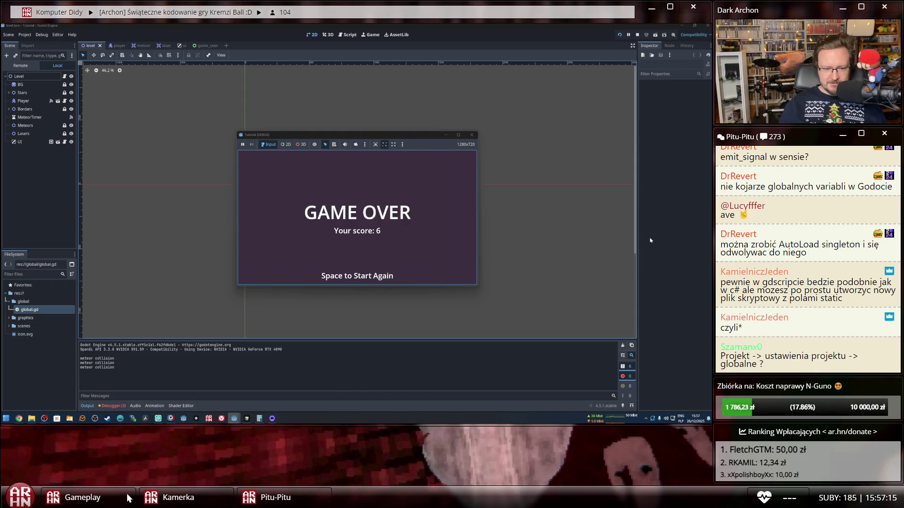
pyautogui.press('space')
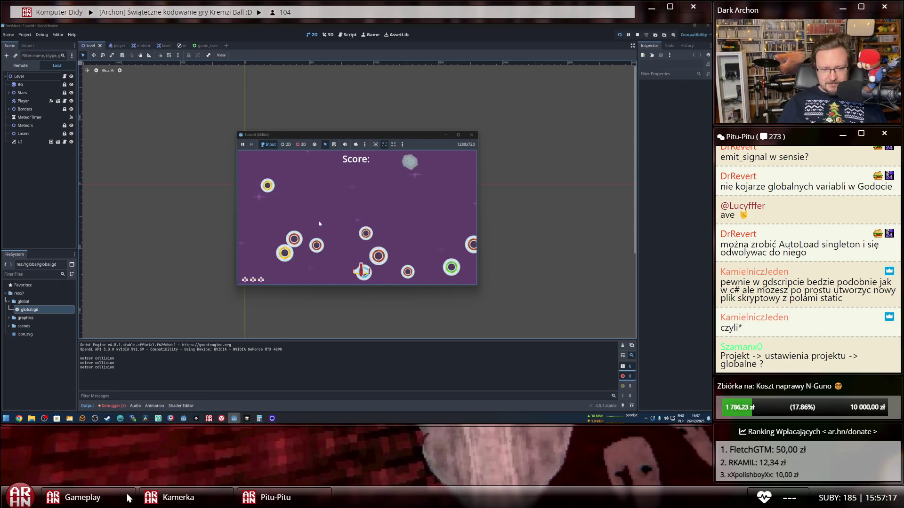
pyautogui.press('Right')
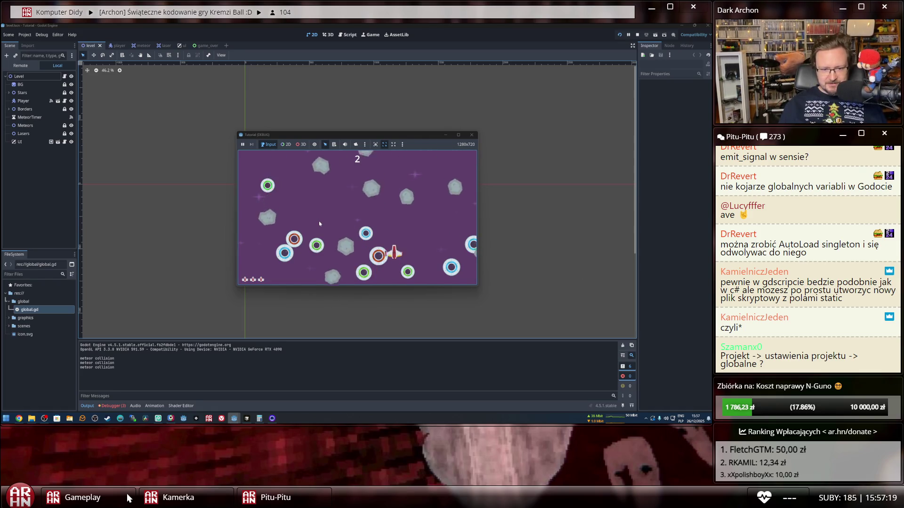
pyautogui.press('Up')
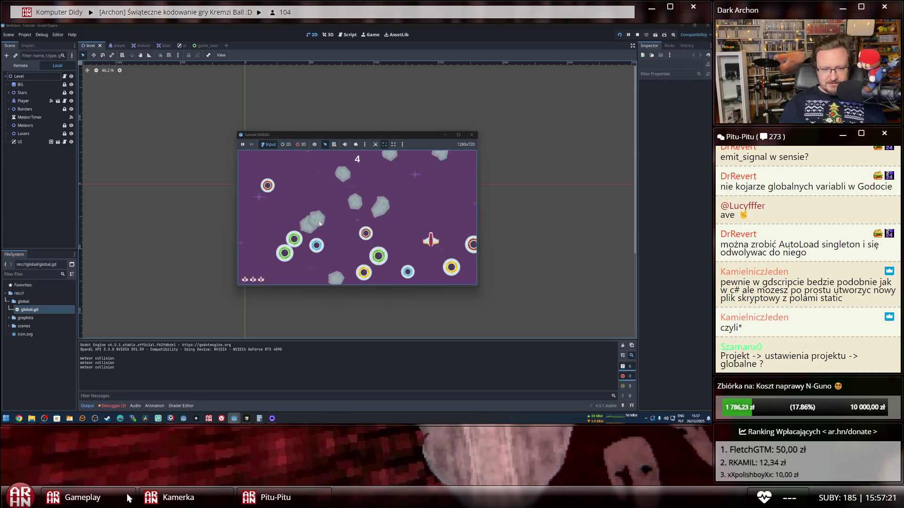
pyautogui.click(471, 136)
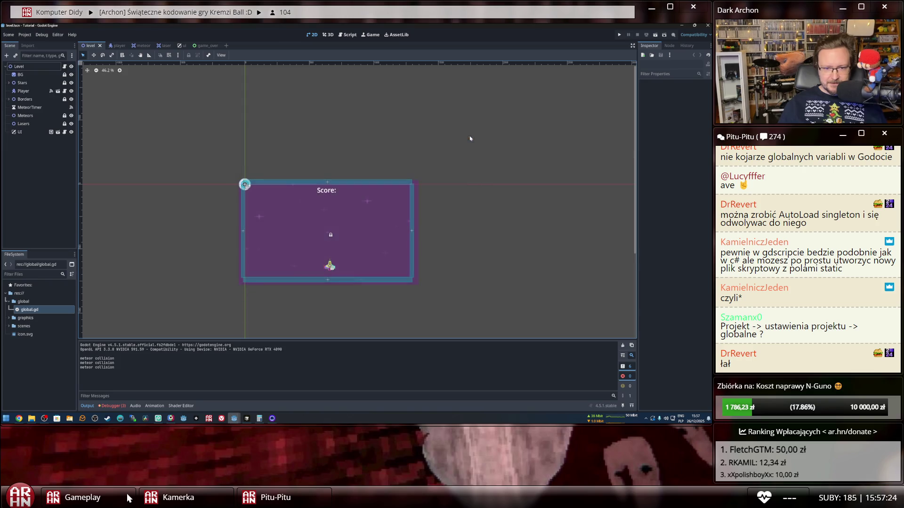
# Look through the game_over and ui scenes, then show game_over.gd in the Script editor
pyautogui.click(193, 45)
pyautogui.click(171, 46)
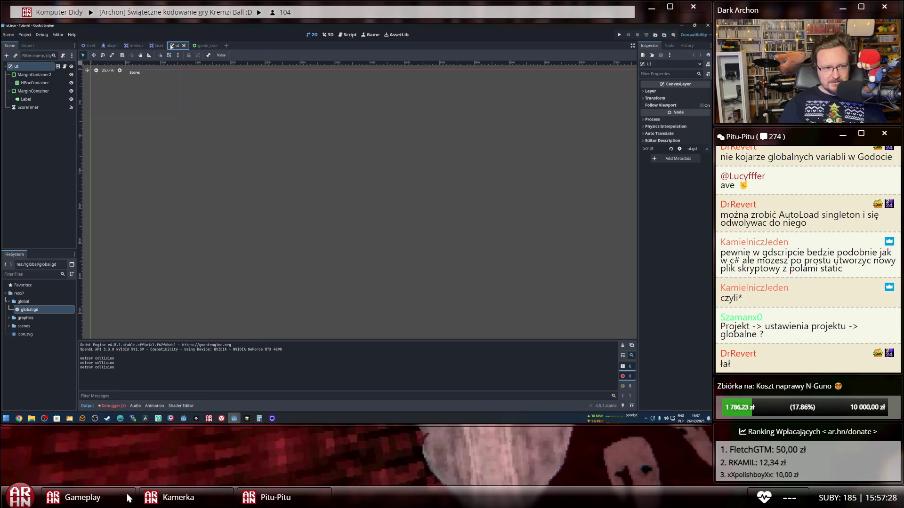
pyautogui.click(209, 45)
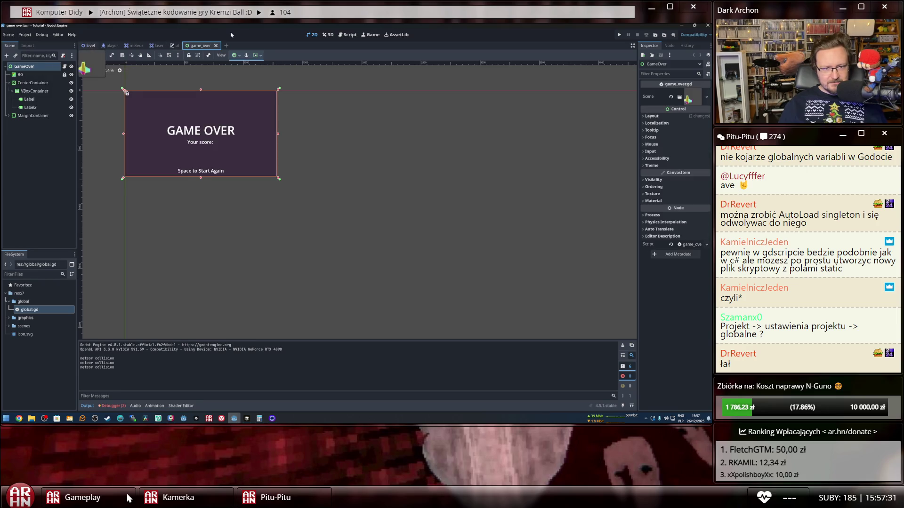
pyautogui.click(89, 45)
pyautogui.click(347, 34)
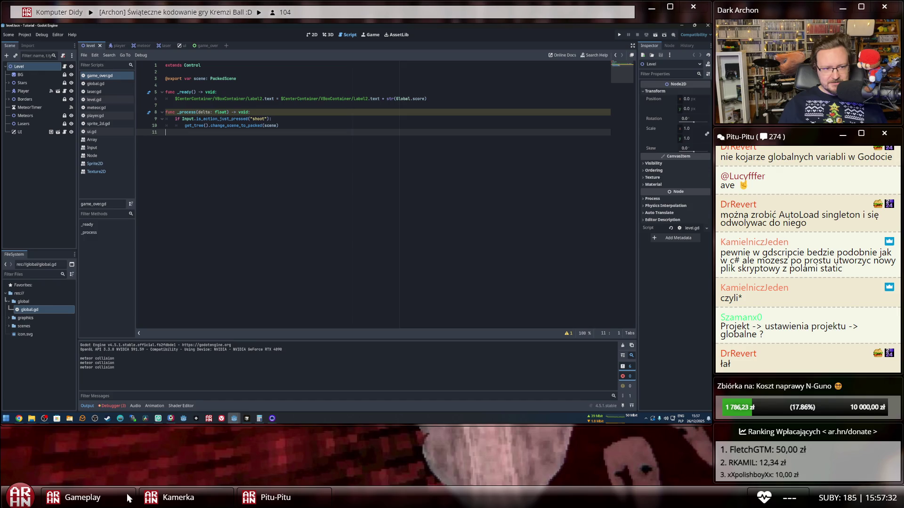
pyautogui.click(96, 84)
pyautogui.press('Left')
pyautogui.write(':')
pyautogui.press('End')
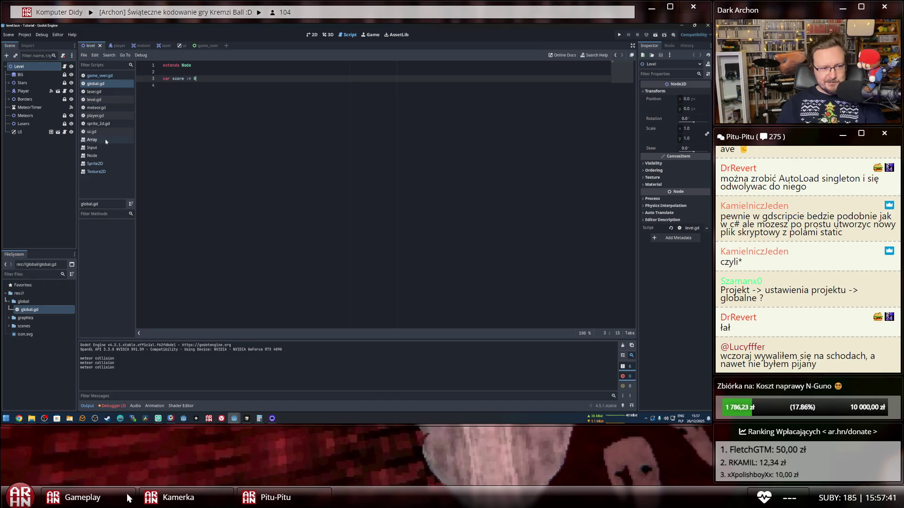
pyautogui.click(97, 108)
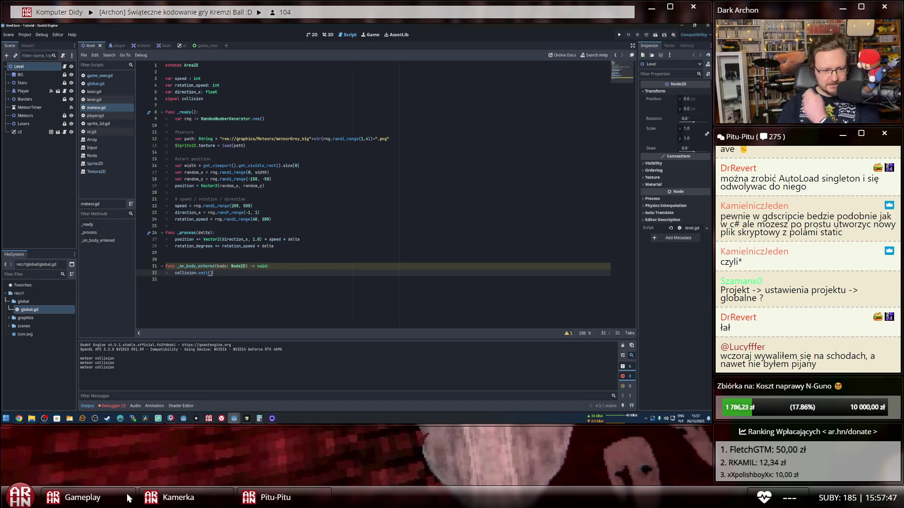
pyautogui.doubleClick(185, 273)
pyautogui.press('End')
pyautogui.hotkey('shift', 'Home')
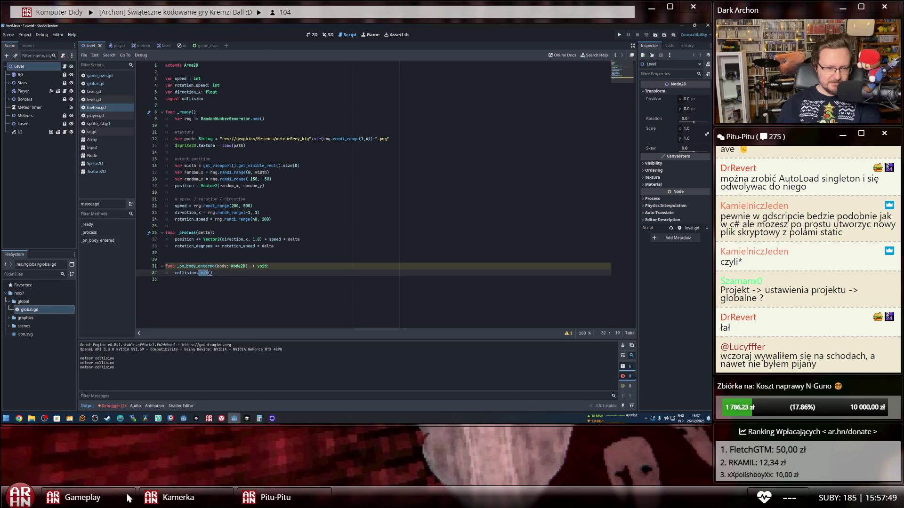
pyautogui.press('Down')
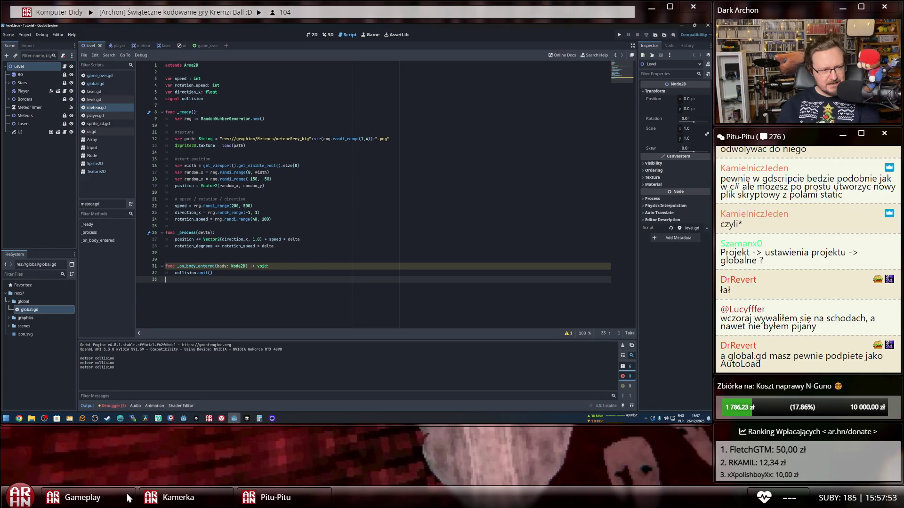
pyautogui.doubleClick(185, 273)
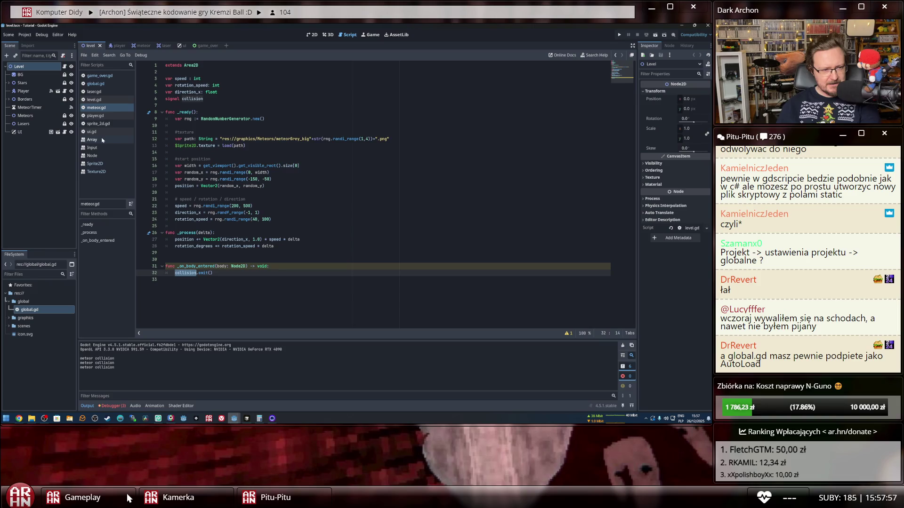
pyautogui.click(95, 83)
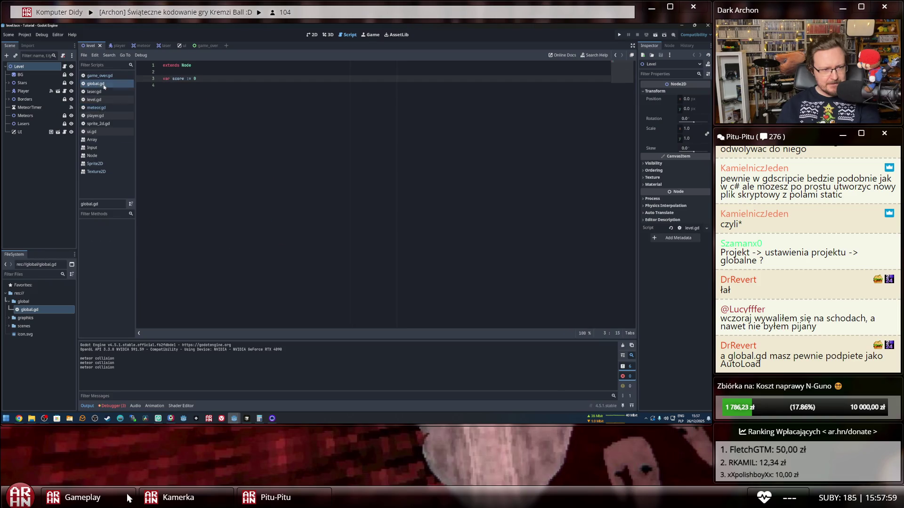
pyautogui.click(96, 99)
pyautogui.click(228, 85)
pyautogui.doubleClick(189, 85)
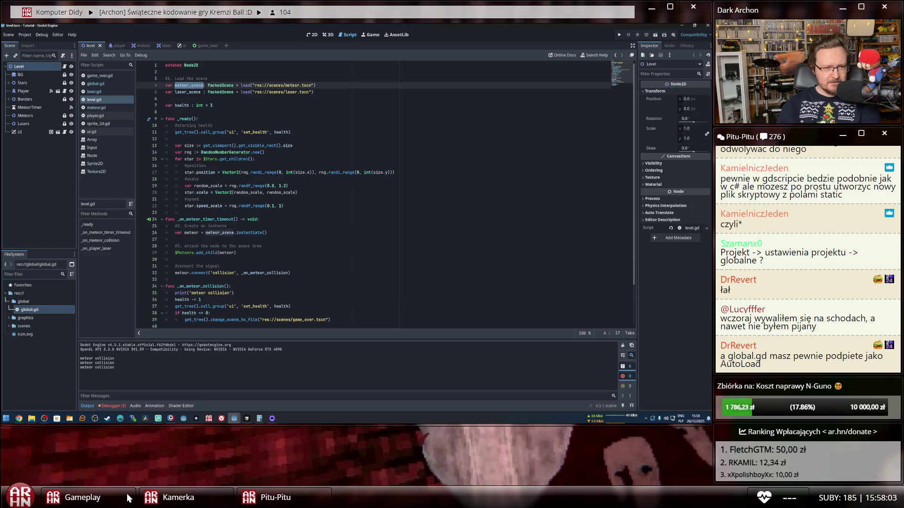
pyautogui.doubleClick(187, 92)
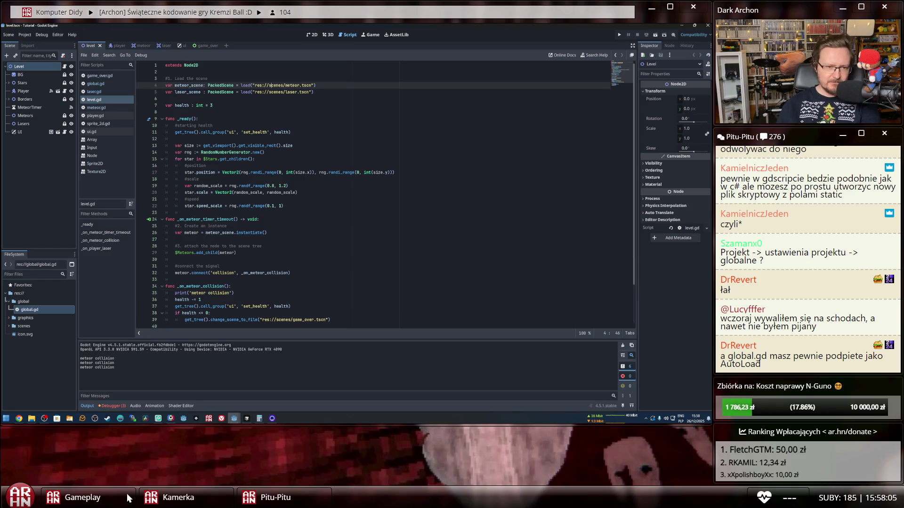
pyautogui.doubleClick(220, 92)
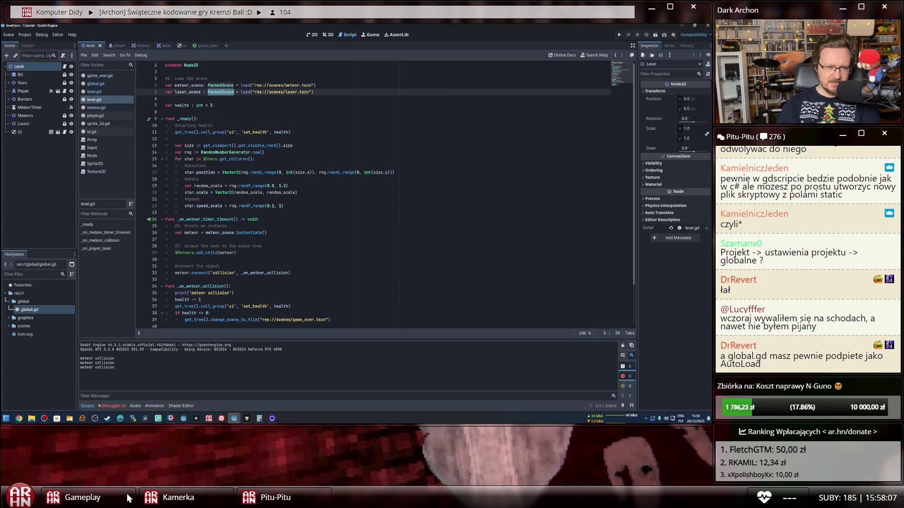
pyautogui.click(196, 118)
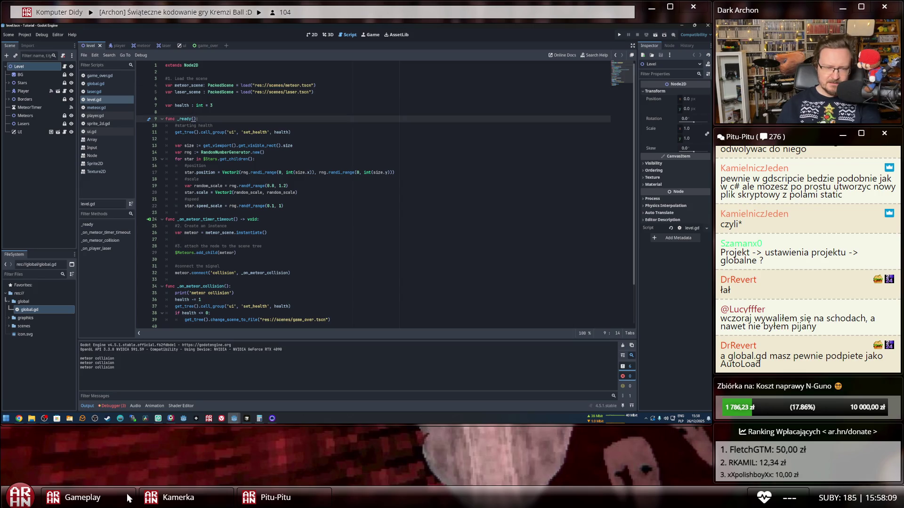
pyautogui.doubleClick(187, 126)
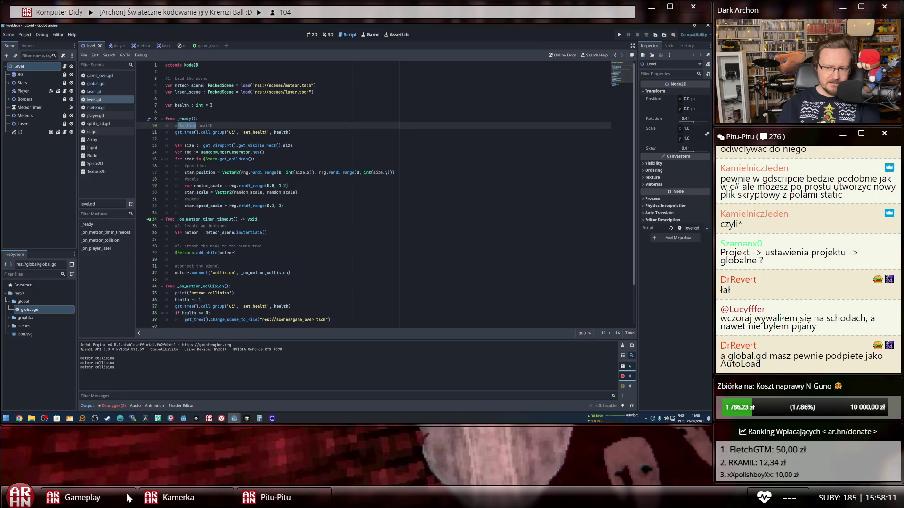
pyautogui.scroll(-1, 376, 188)
pyautogui.doubleClick(217, 125)
pyautogui.doubleClick(226, 132)
pyautogui.scroll(-1, 376, 188)
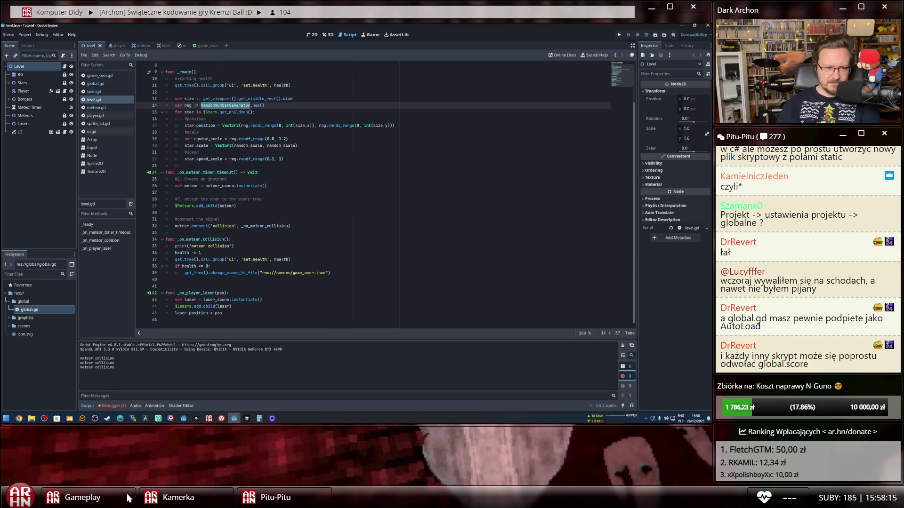
pyautogui.click(214, 173)
pyautogui.click(189, 233)
pyautogui.doubleClick(203, 240)
pyautogui.doubleClick(182, 226)
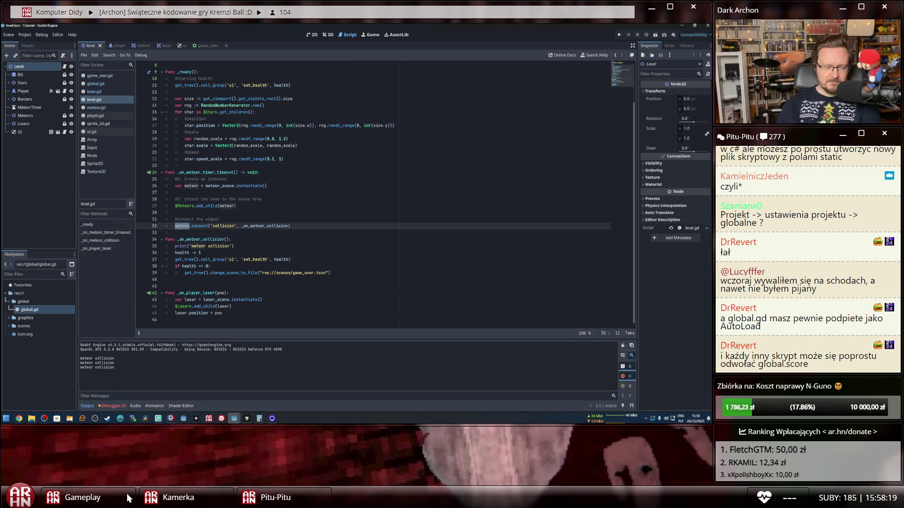
pyautogui.doubleClick(223, 226)
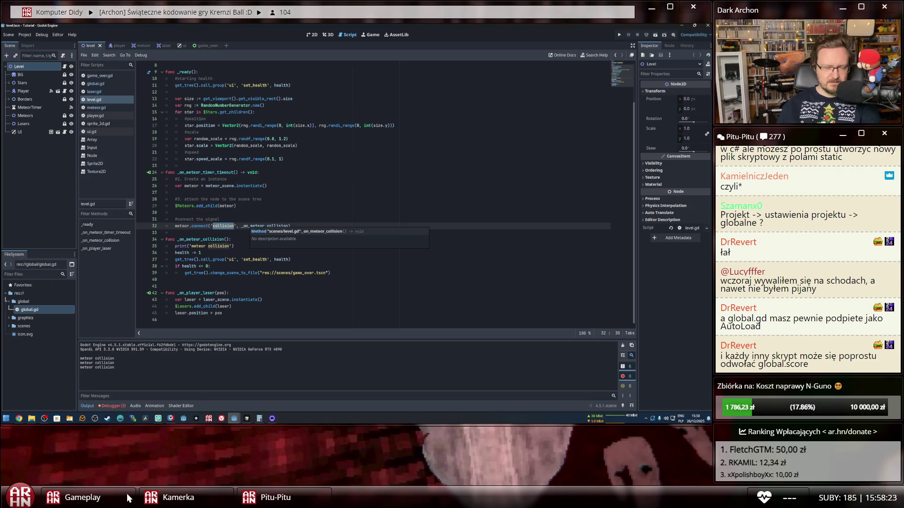
pyautogui.doubleClick(265, 226)
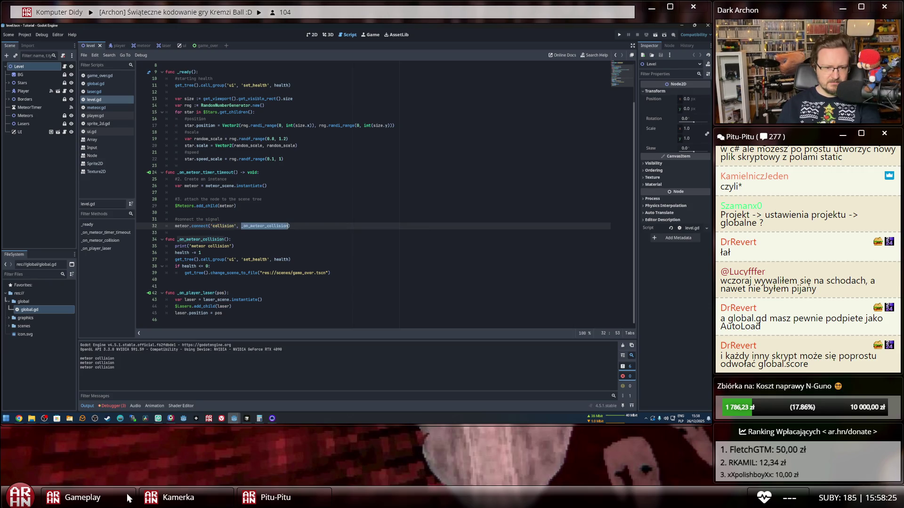
pyautogui.doubleClick(182, 252)
pyautogui.scroll(3, 377, 188)
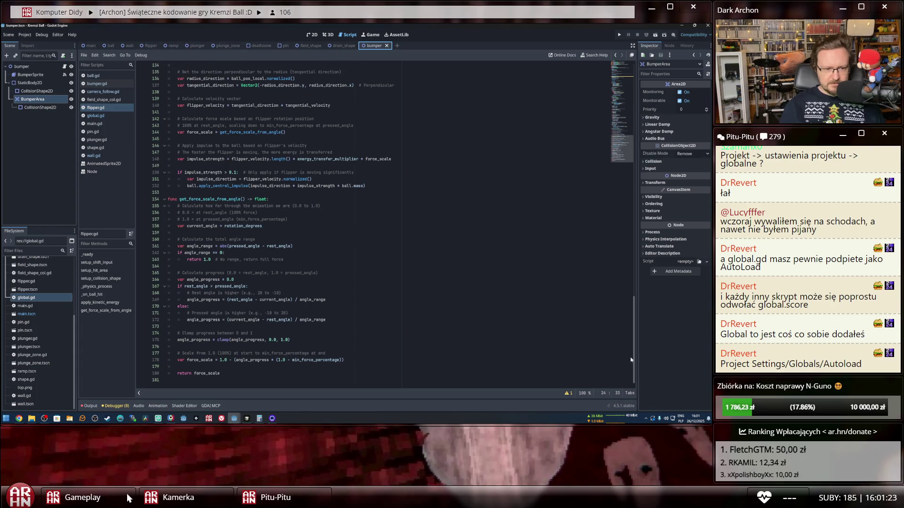
# Open bumper.gd and add a blank line after the bump animation call on line 37
pyautogui.moveTo(634, 360); pyautogui.dragTo(635, 129)
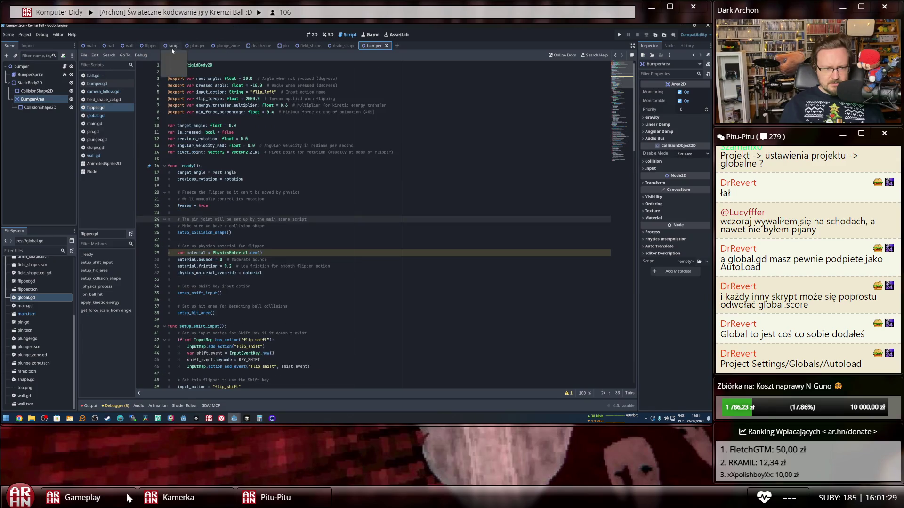
pyautogui.click(92, 83)
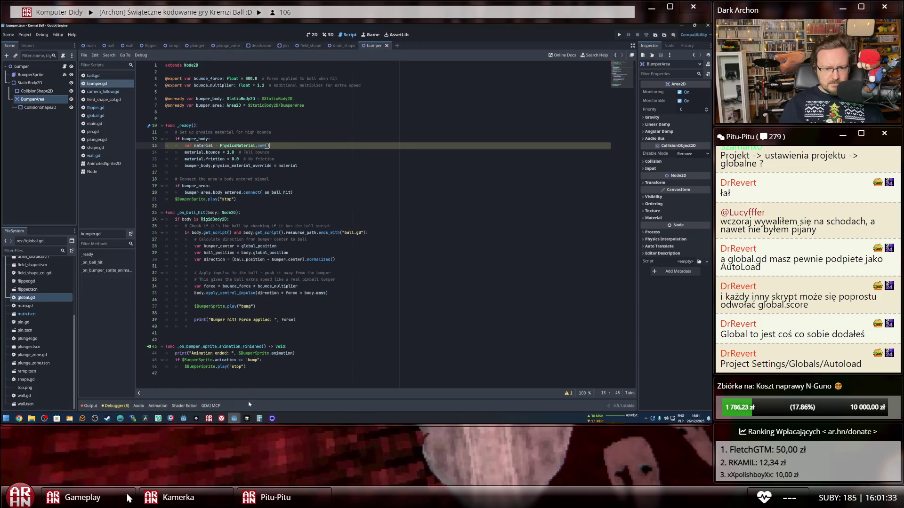
pyautogui.click(166, 332)
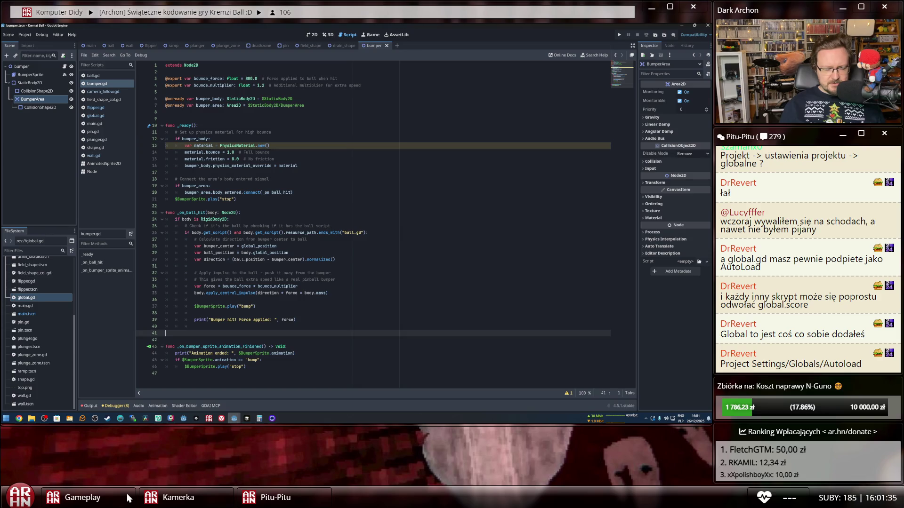
pyautogui.click(257, 307)
pyautogui.press('Return')
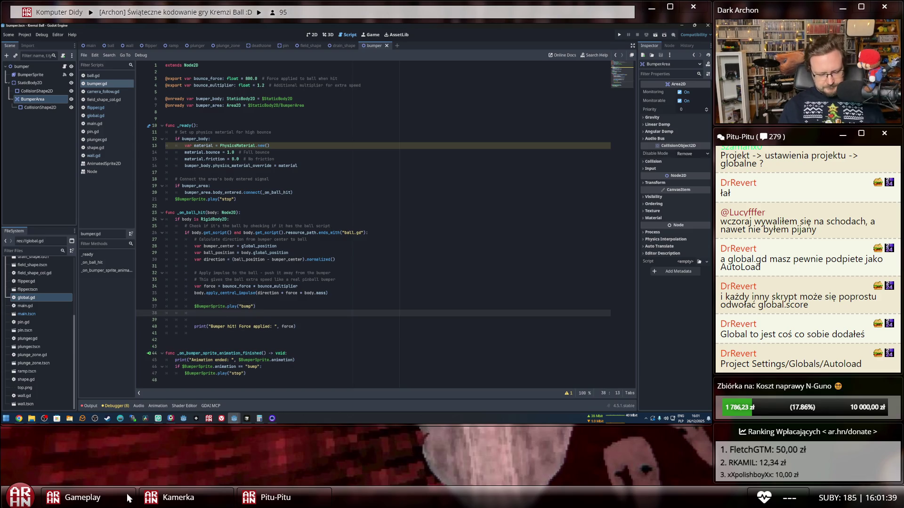
# Check how the Tutorial's game_over.gd uses Global.score, then minimize that window
pyautogui.hotkey('alt', 'Tab')
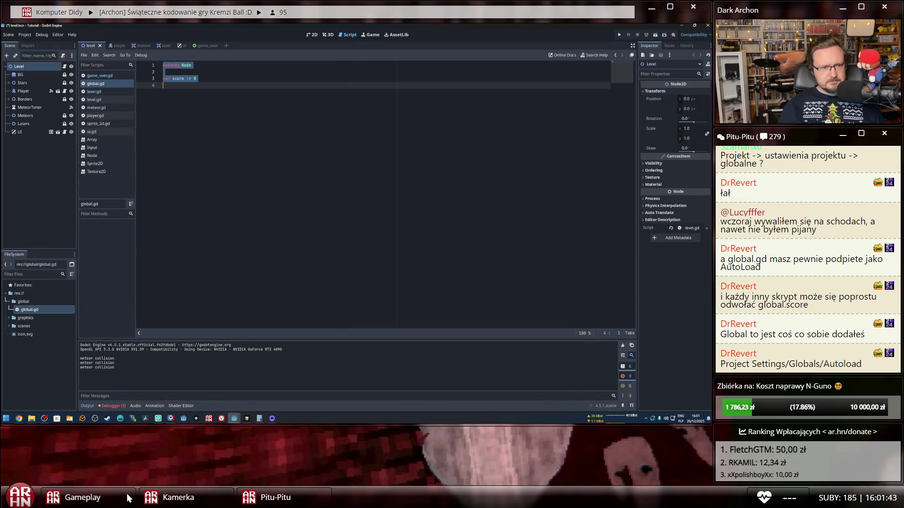
pyautogui.click(99, 76)
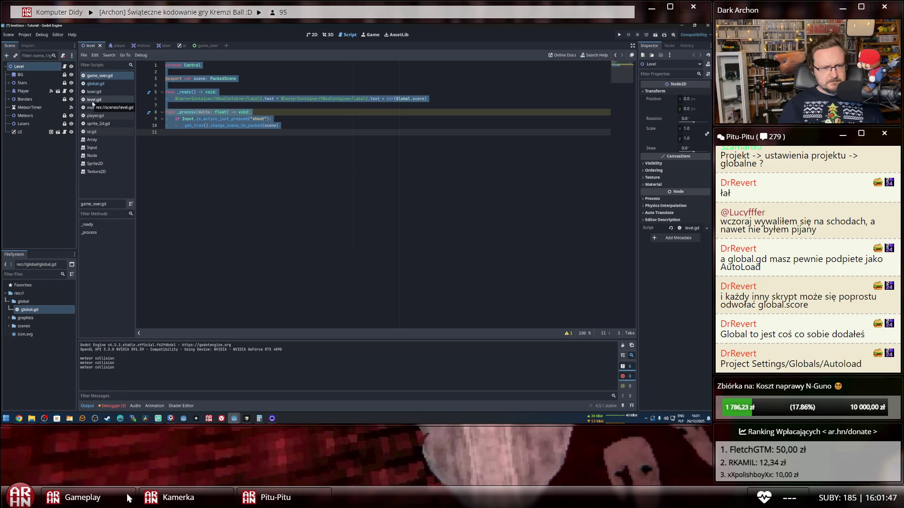
pyautogui.click(682, 26)
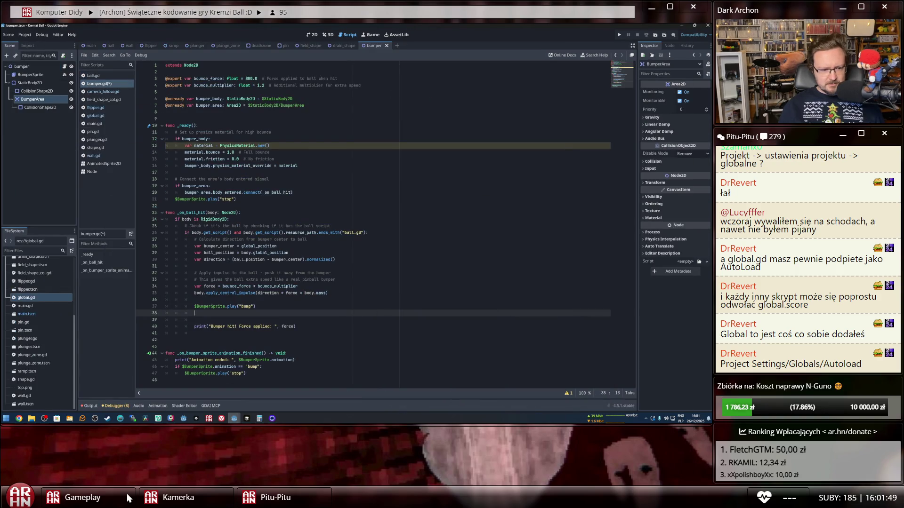
# Write 'Global.score += 10' on line 38 of bumper.gd and save the script
pyautogui.write('Global.score')
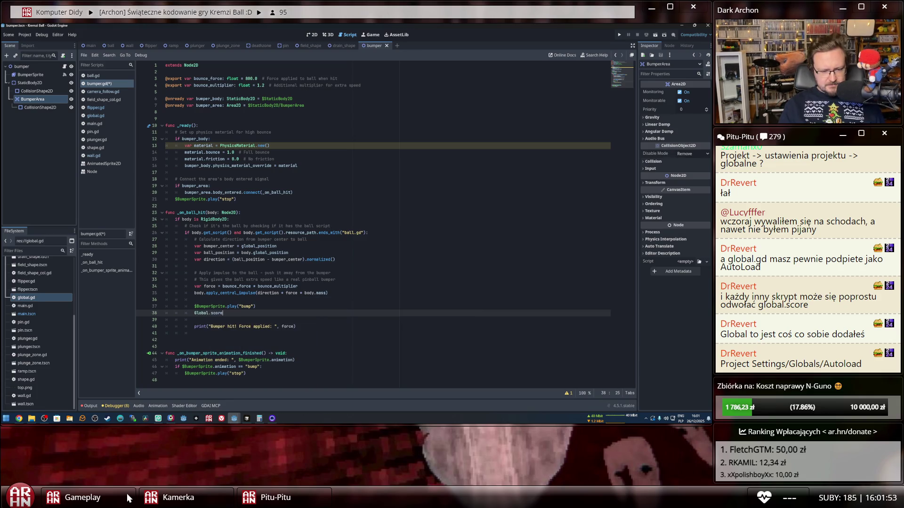
pyautogui.write(' += 10')
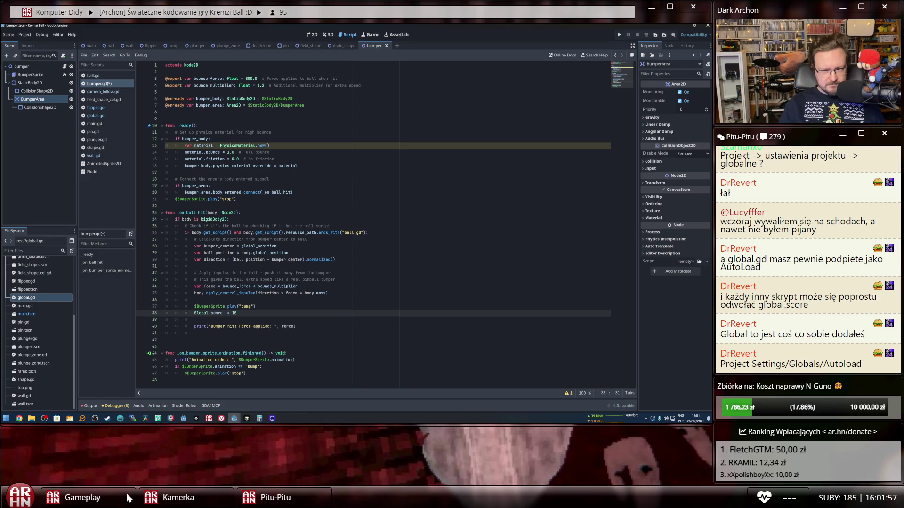
pyautogui.hotkey('ctrl', 's')
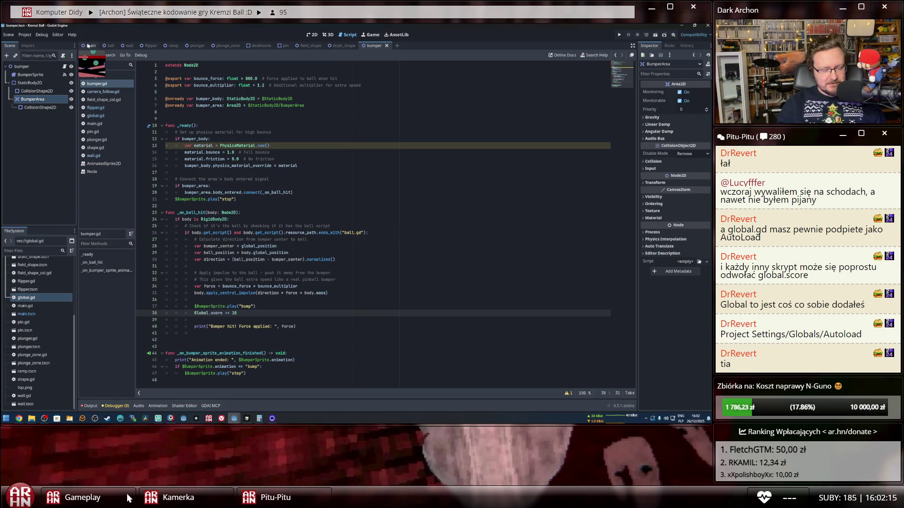
# Select the UILayer score label in the main scene and drag its node path onto line 39
pyautogui.click(88, 45)
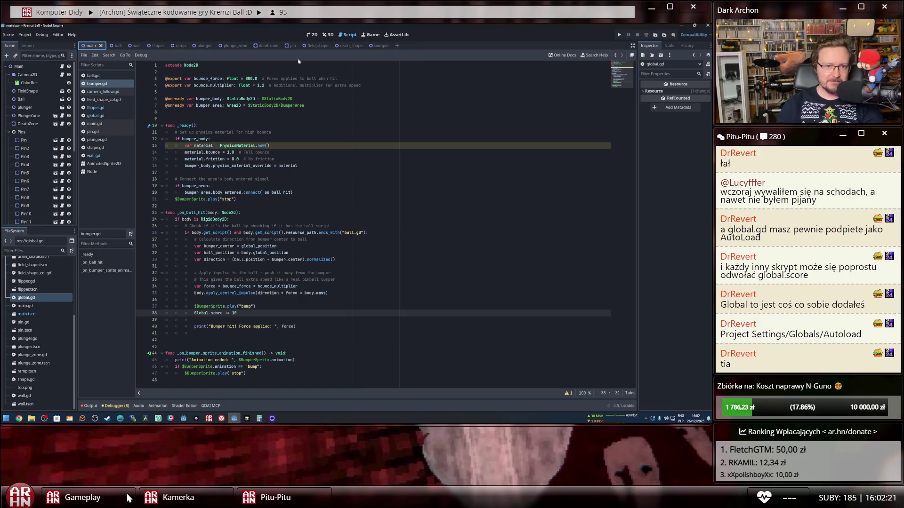
pyautogui.click(374, 45)
pyautogui.click(89, 45)
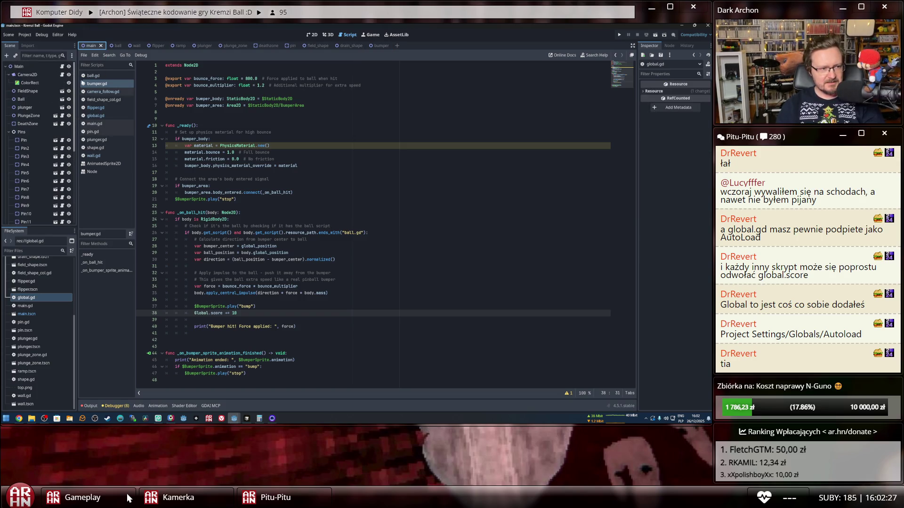
pyautogui.click(9, 133)
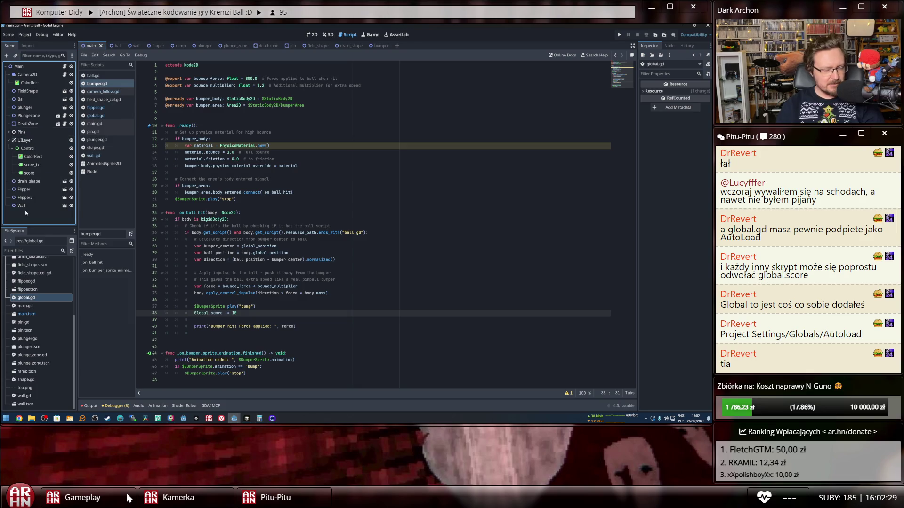
pyautogui.click(30, 173)
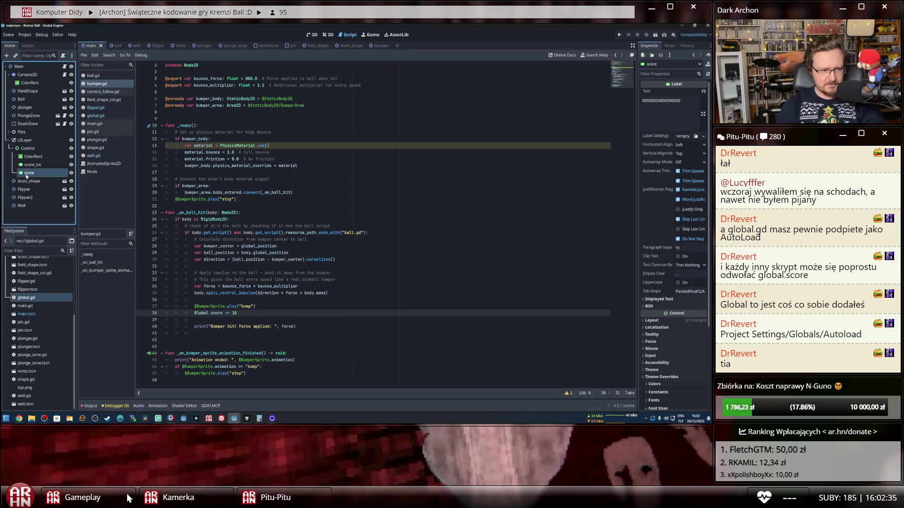
pyautogui.moveTo(64, 192); pyautogui.dragTo(212, 320)
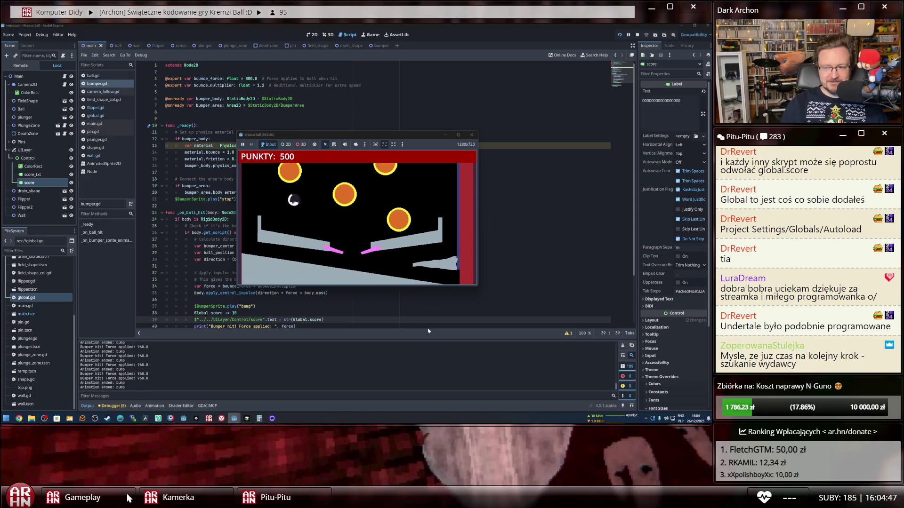
# Flip the ball and relaunch it from the plunger lane, raising PUNKTY from 500 to 800
pyautogui.press('space')
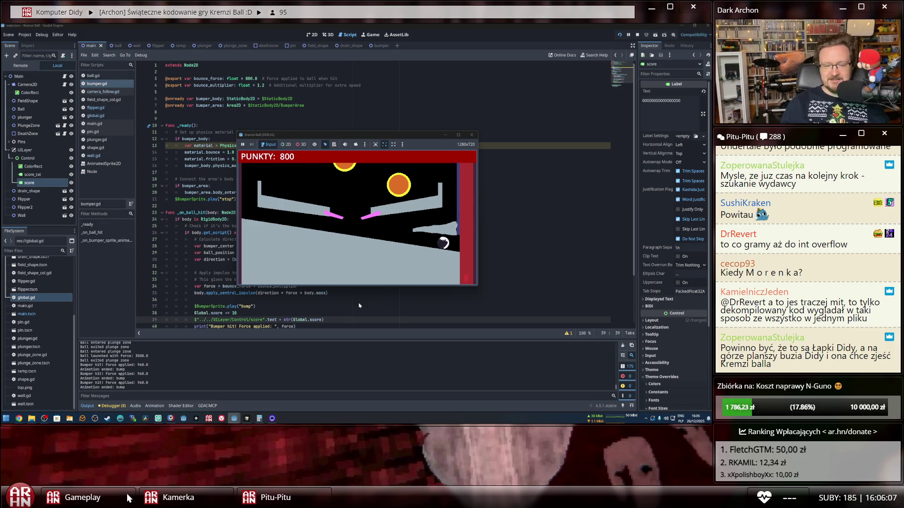
pyautogui.press('space')
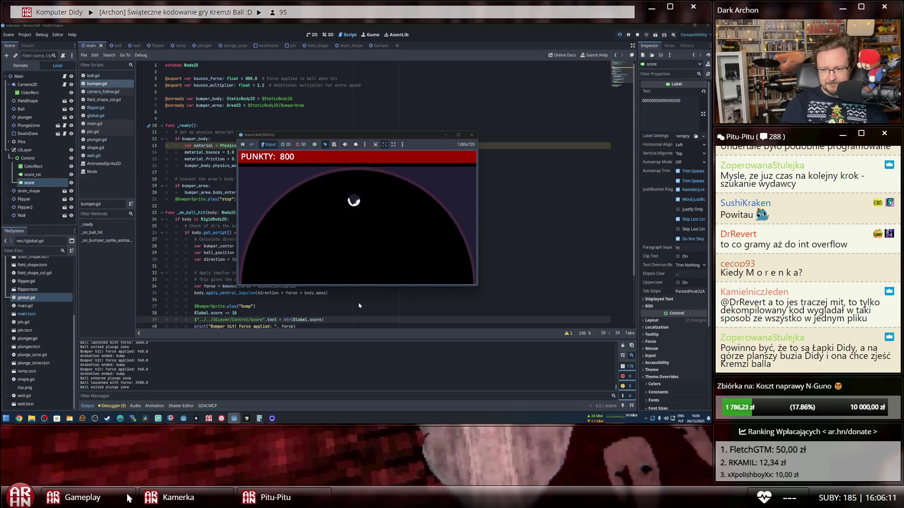